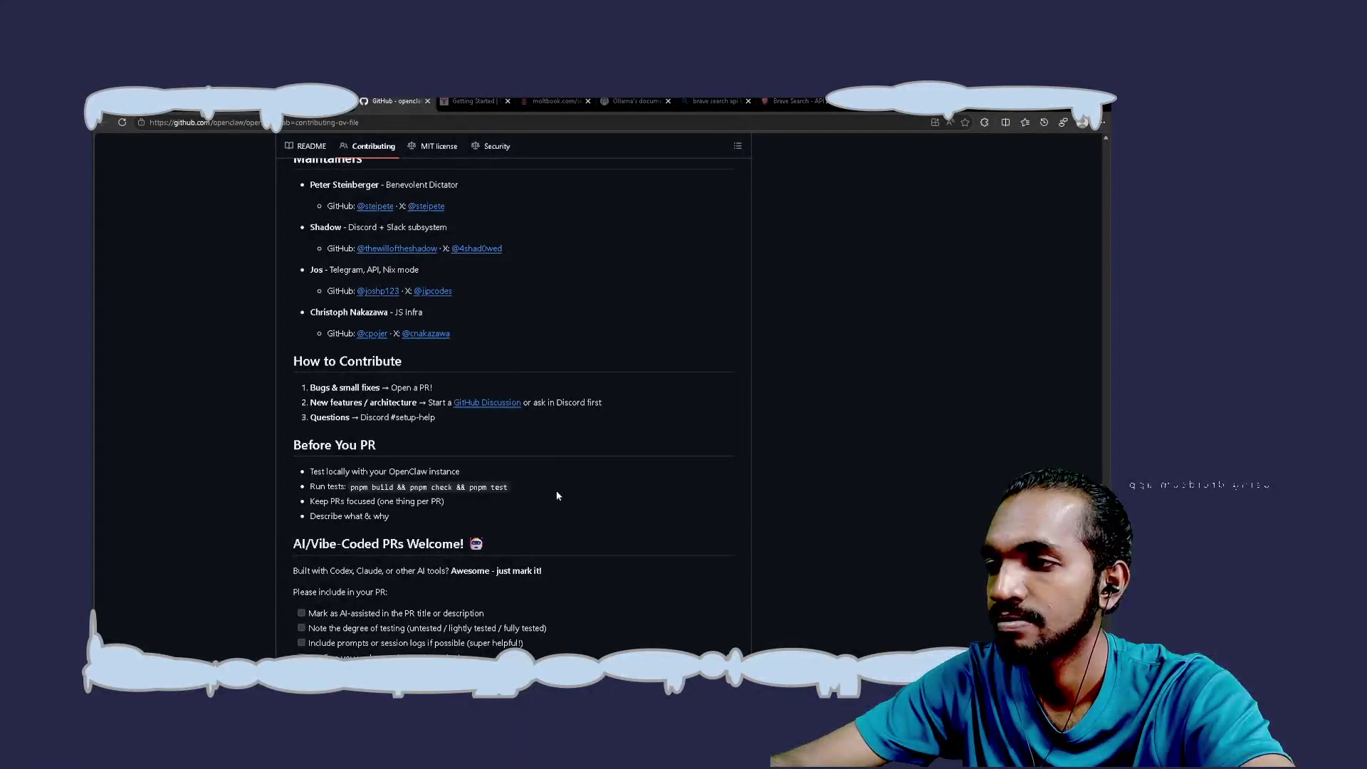
Switch from the Contributing guide to the OpenClaw README and read its Install and Quick start sections
{"action": "scroll", "coordinate": [557, 496], "scroll_direction": "down", "scroll_amount": 2}
{"action": "scroll", "coordinate": [557, 496], "scroll_direction": "down", "scroll_amount": 2}
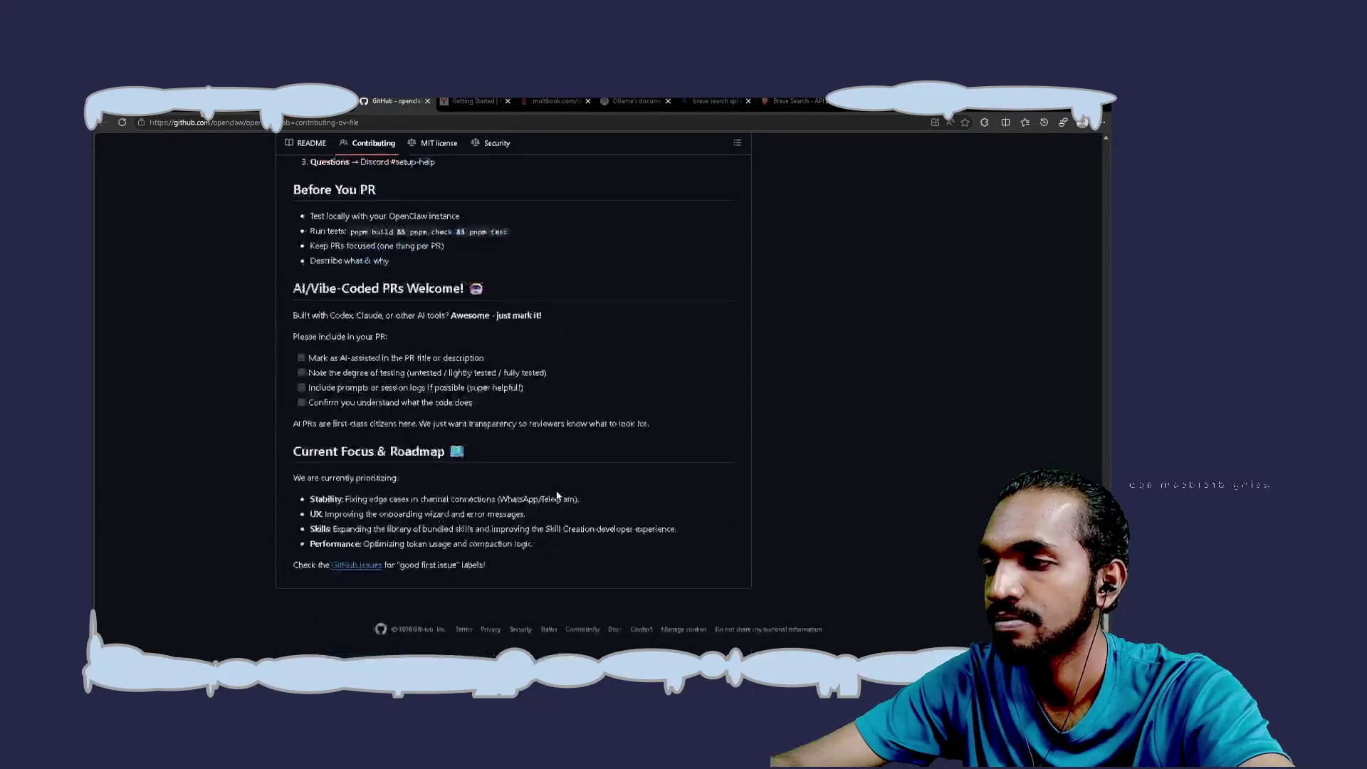
{"action": "scroll", "coordinate": [557, 495], "scroll_direction": "up", "scroll_amount": 8}
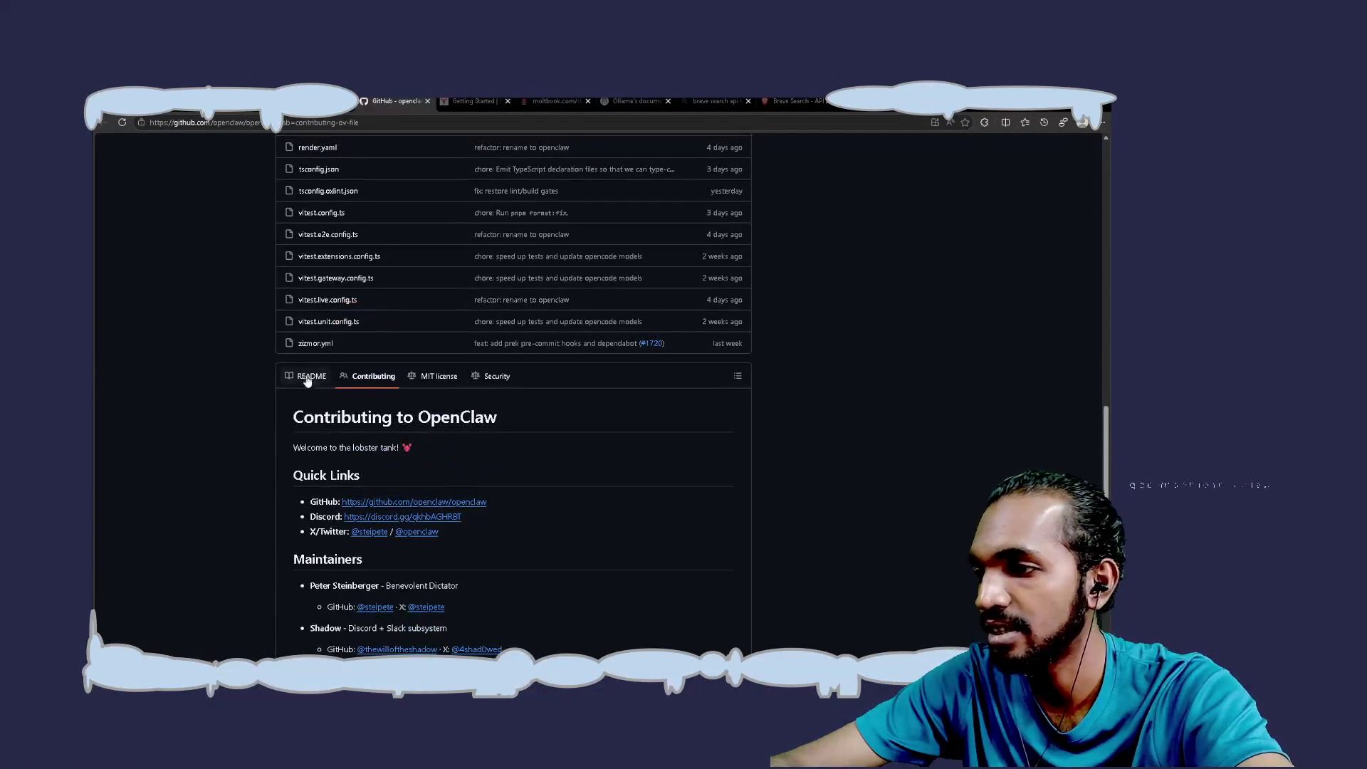
{"action": "left_click", "coordinate": [302, 380]}
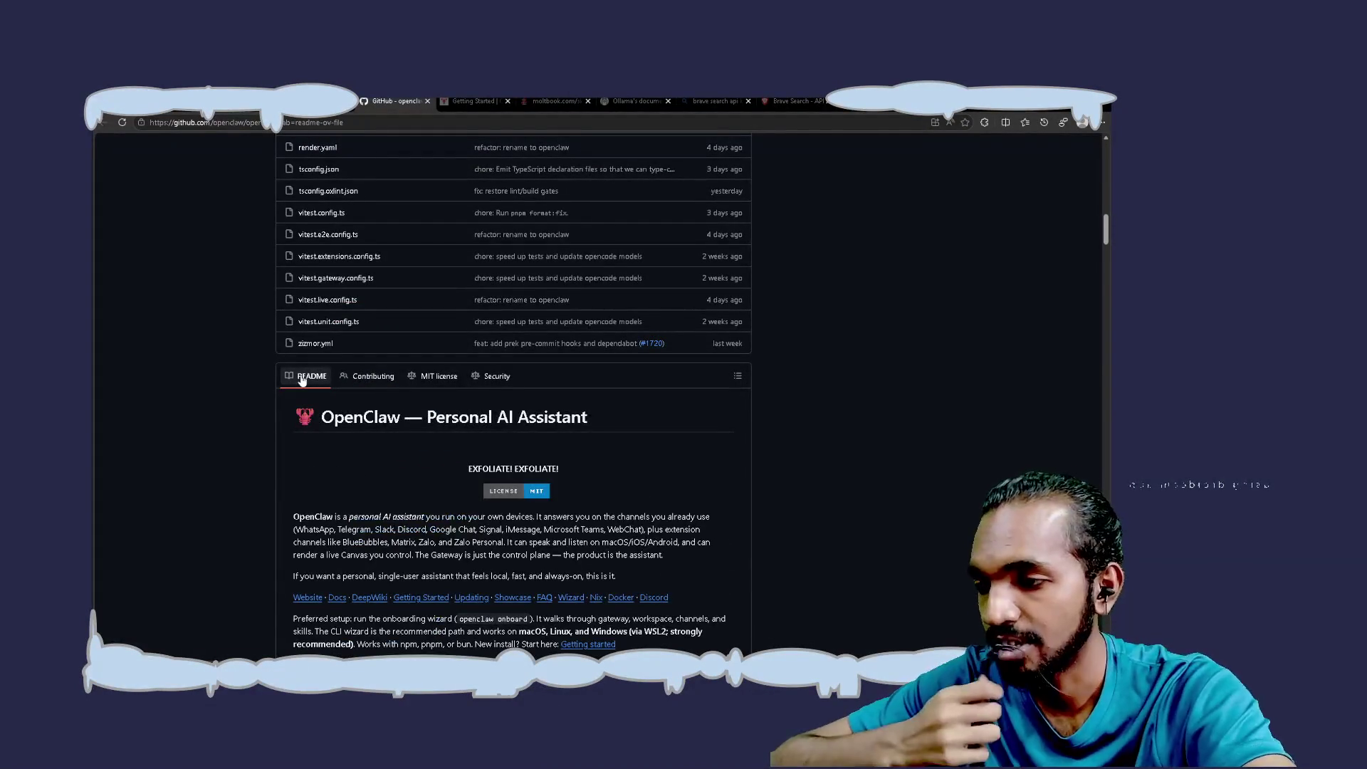
{"action": "scroll", "coordinate": [625, 541], "scroll_direction": "down", "scroll_amount": 9}
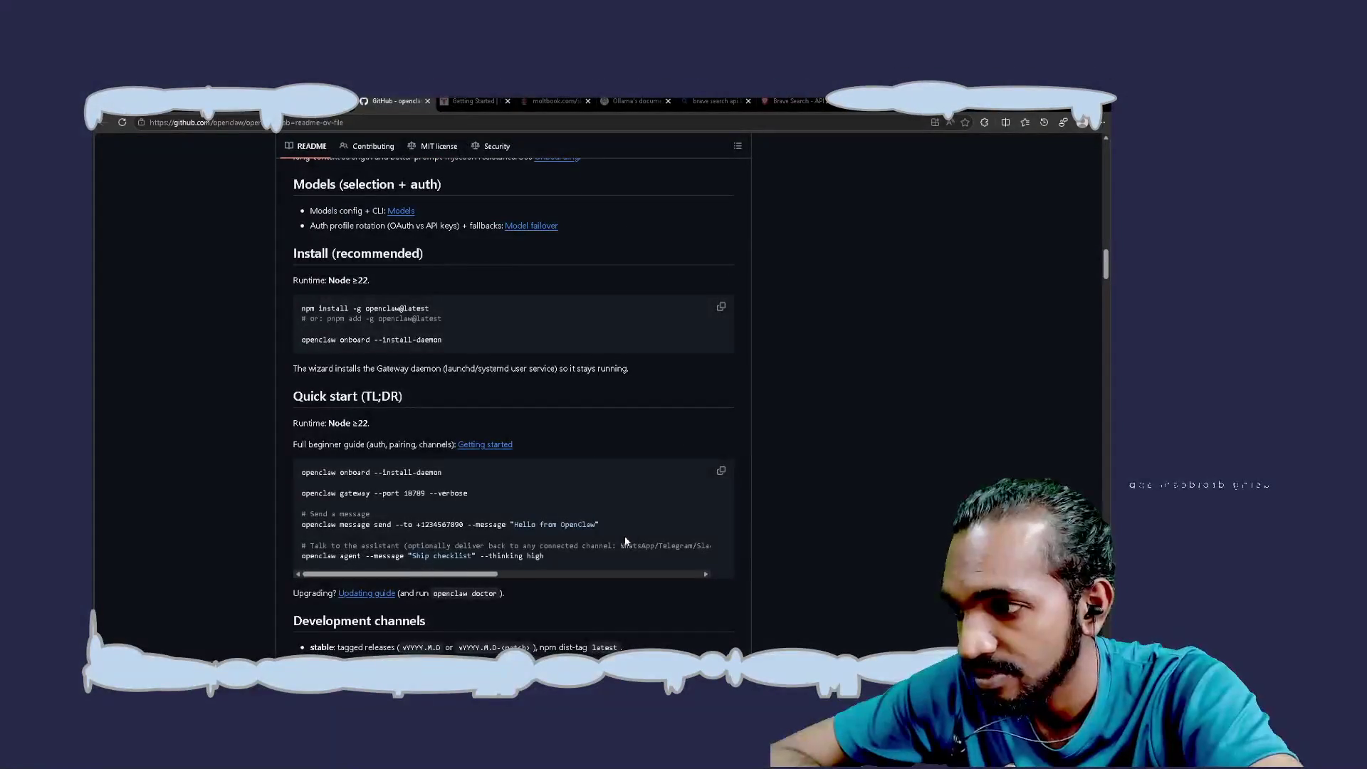
{"action": "scroll", "coordinate": [625, 541], "scroll_direction": "down", "scroll_amount": 1}
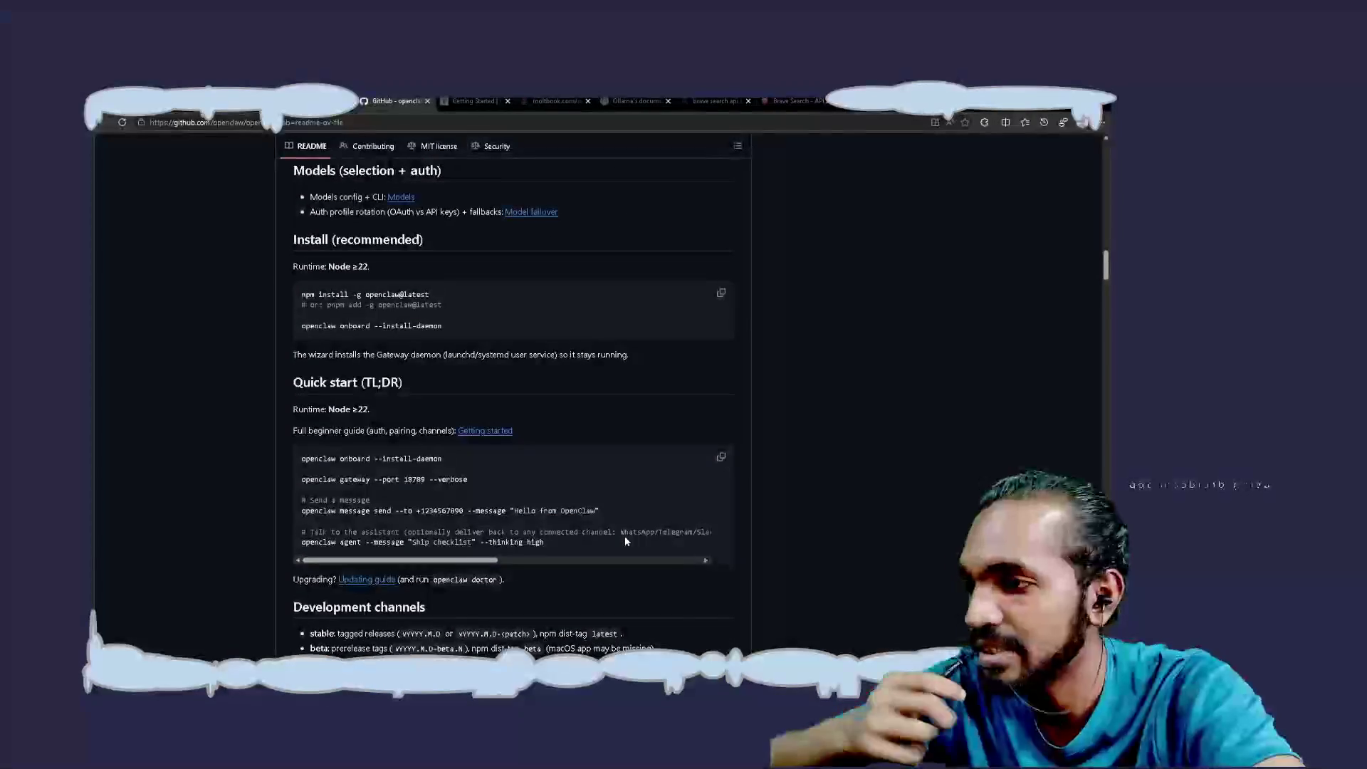
{"action": "scroll", "coordinate": [626, 541], "scroll_direction": "down", "scroll_amount": 7}
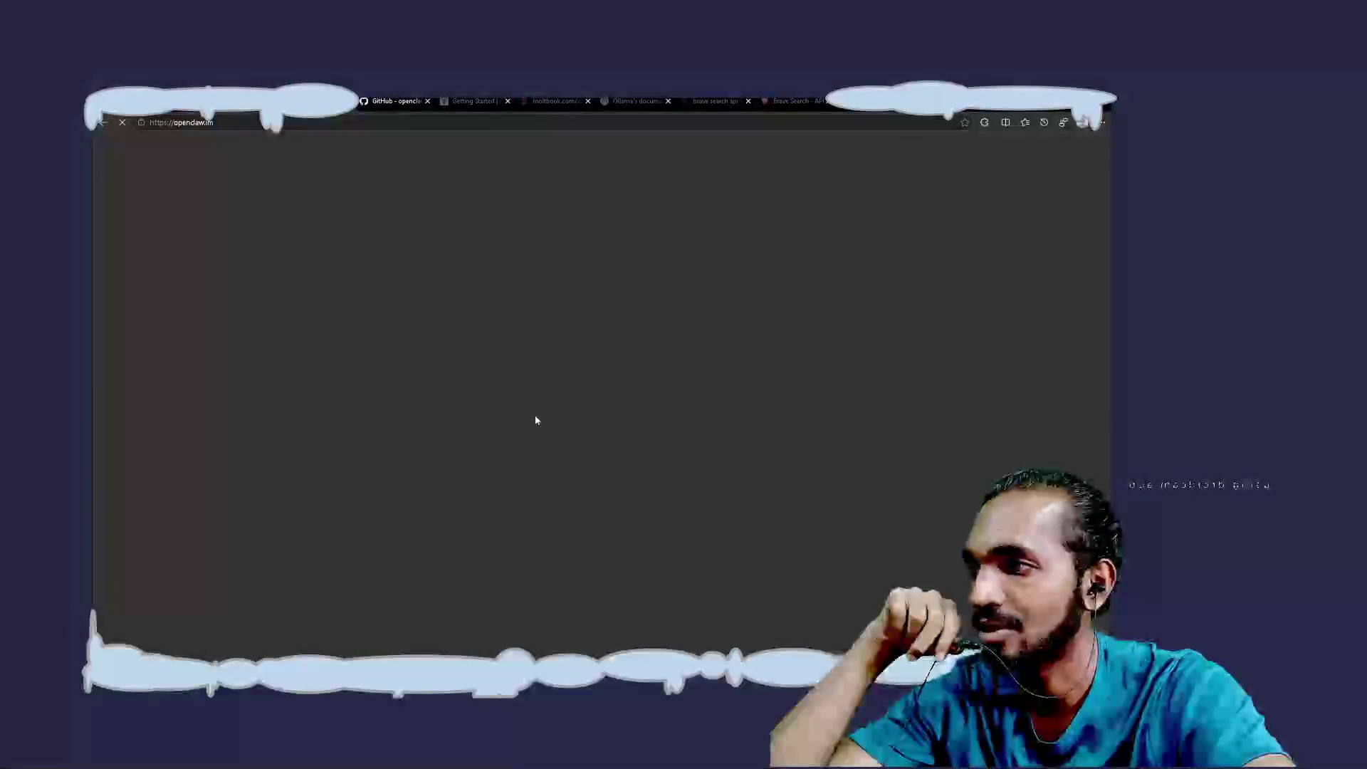
Open the Getting Started docs and read its install, onboarding wizard and Start the Gateway sections
{"action": "left_click", "coordinate": [474, 102]}
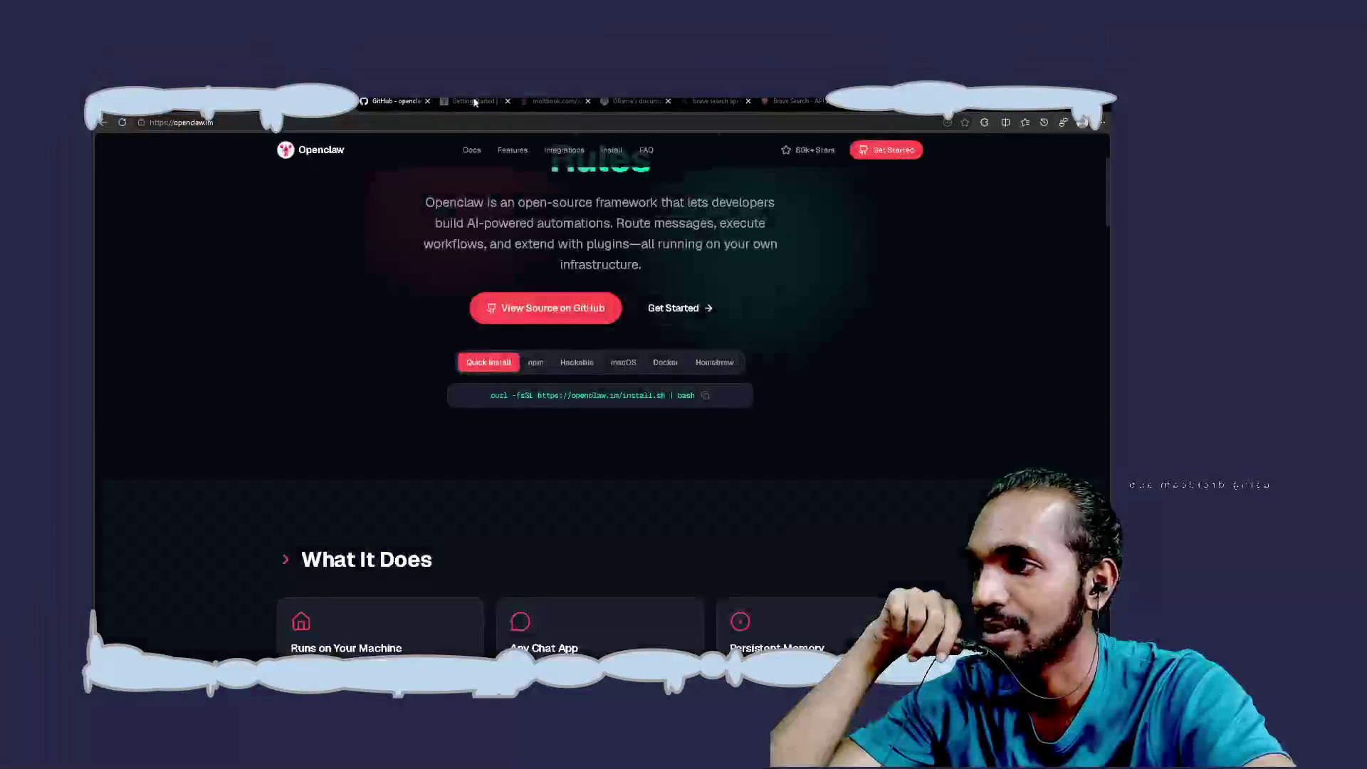
{"action": "left_click", "coordinate": [475, 102]}
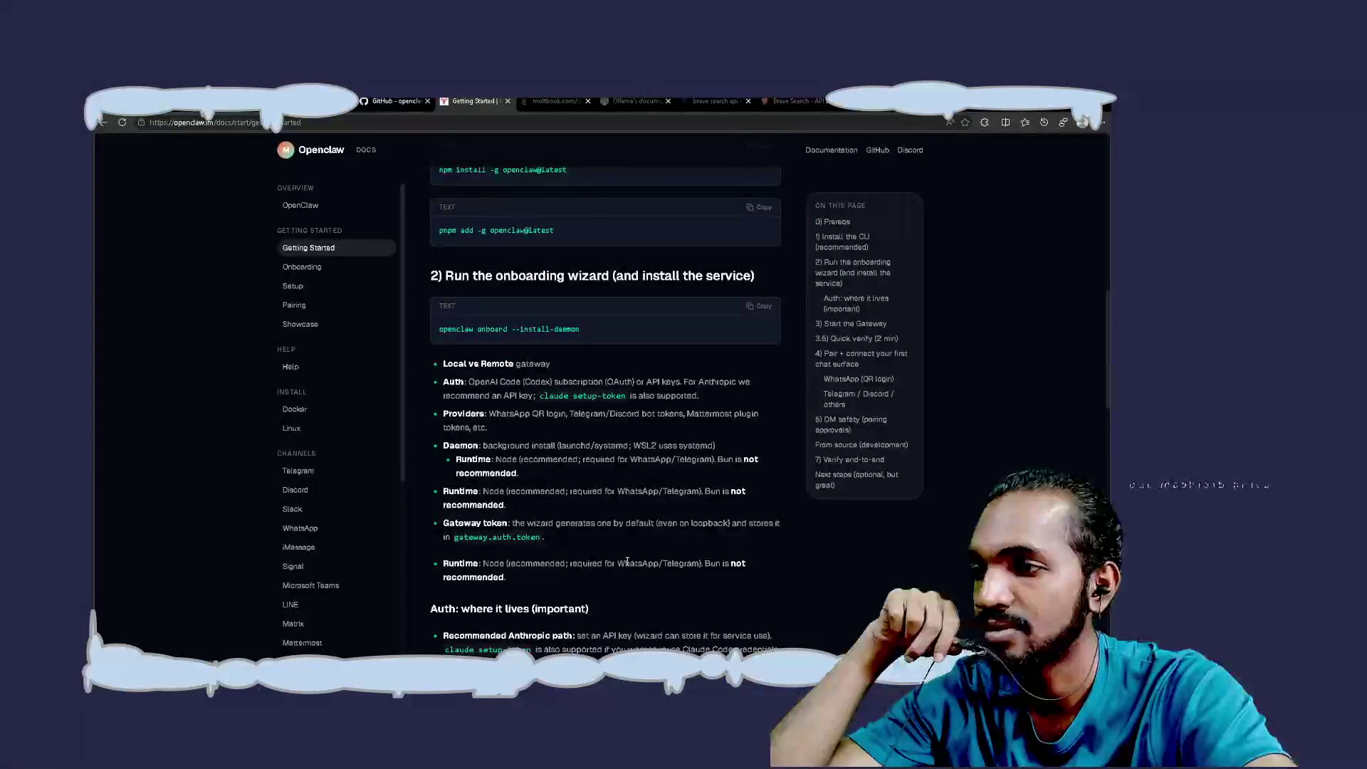
{"action": "scroll", "coordinate": [627, 561], "scroll_direction": "down", "scroll_amount": 3}
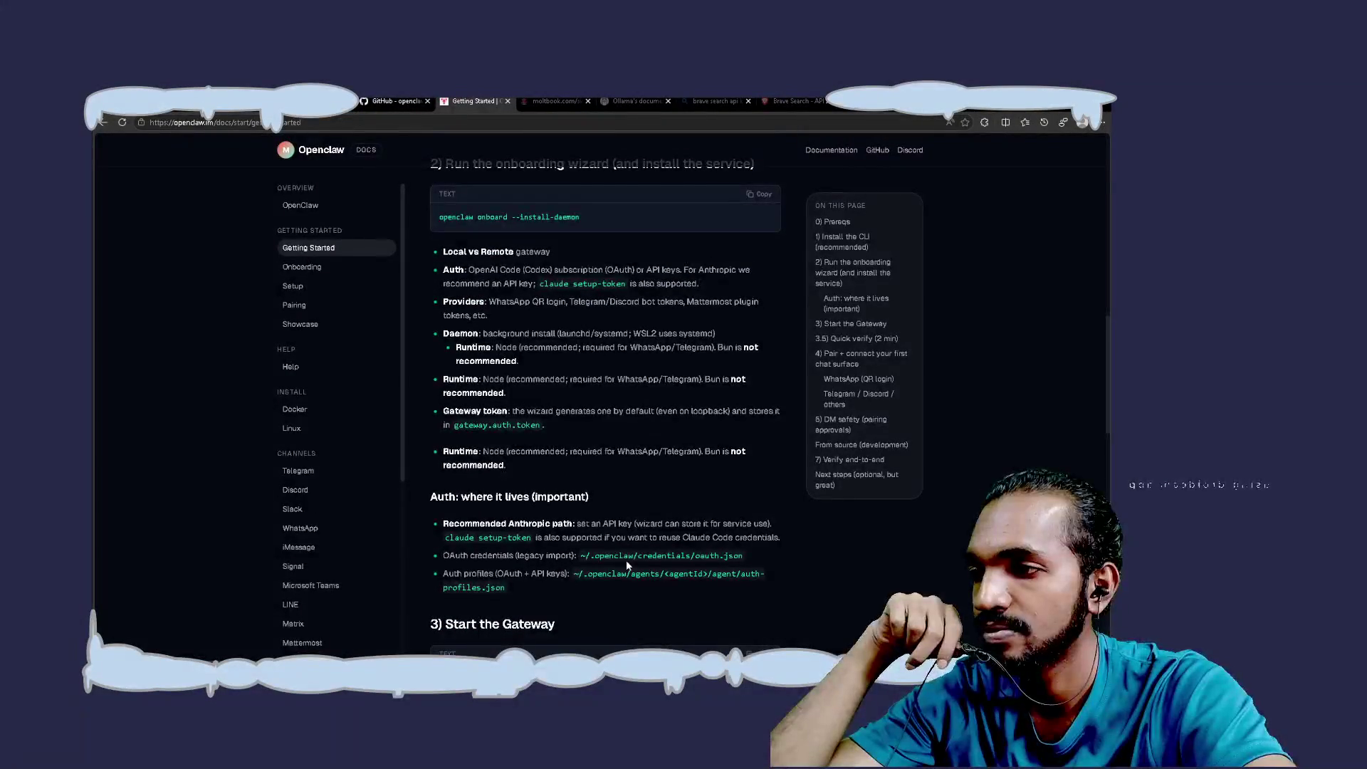
{"action": "scroll", "coordinate": [626, 562], "scroll_direction": "up", "scroll_amount": 2}
{"action": "scroll", "coordinate": [626, 564], "scroll_direction": "up", "scroll_amount": 1}
{"action": "scroll", "coordinate": [626, 564], "scroll_direction": "up", "scroll_amount": 2}
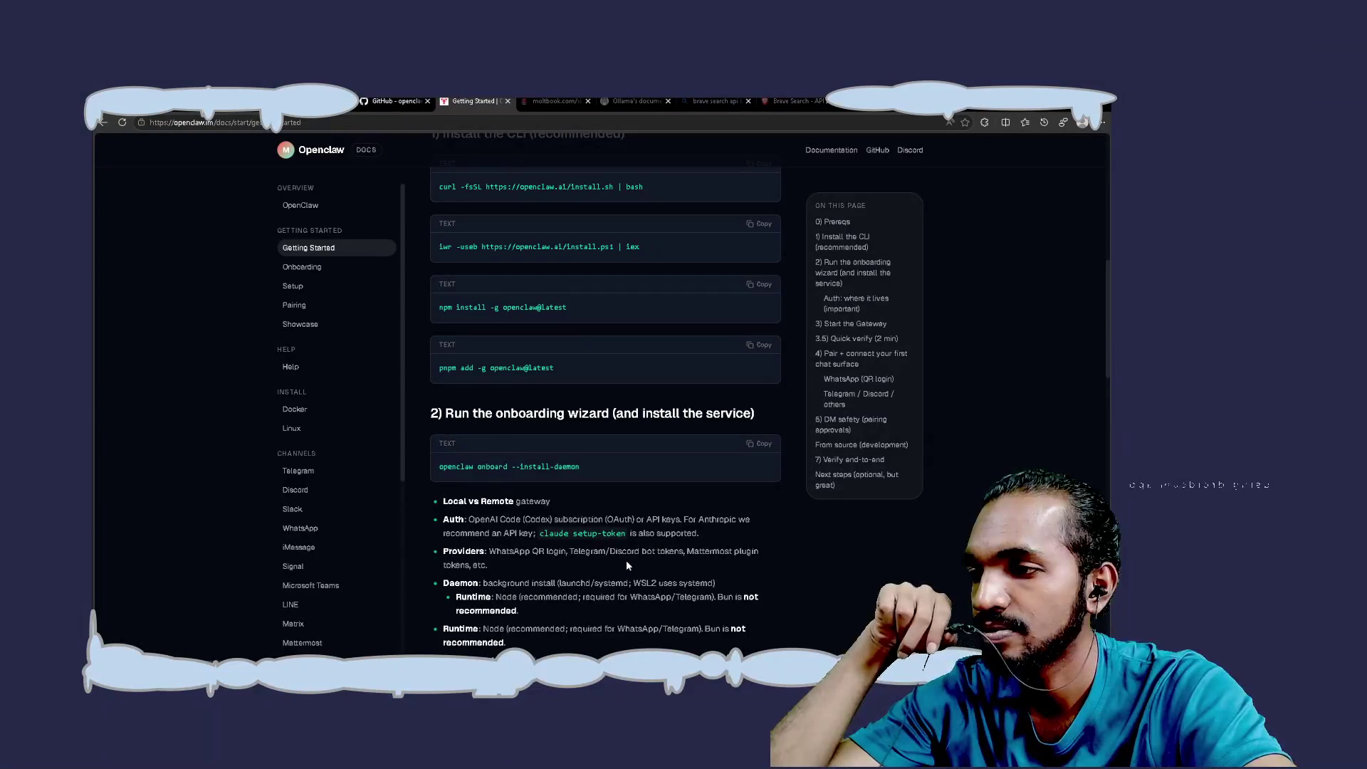
{"action": "scroll", "coordinate": [626, 564], "scroll_direction": "down", "scroll_amount": 3}
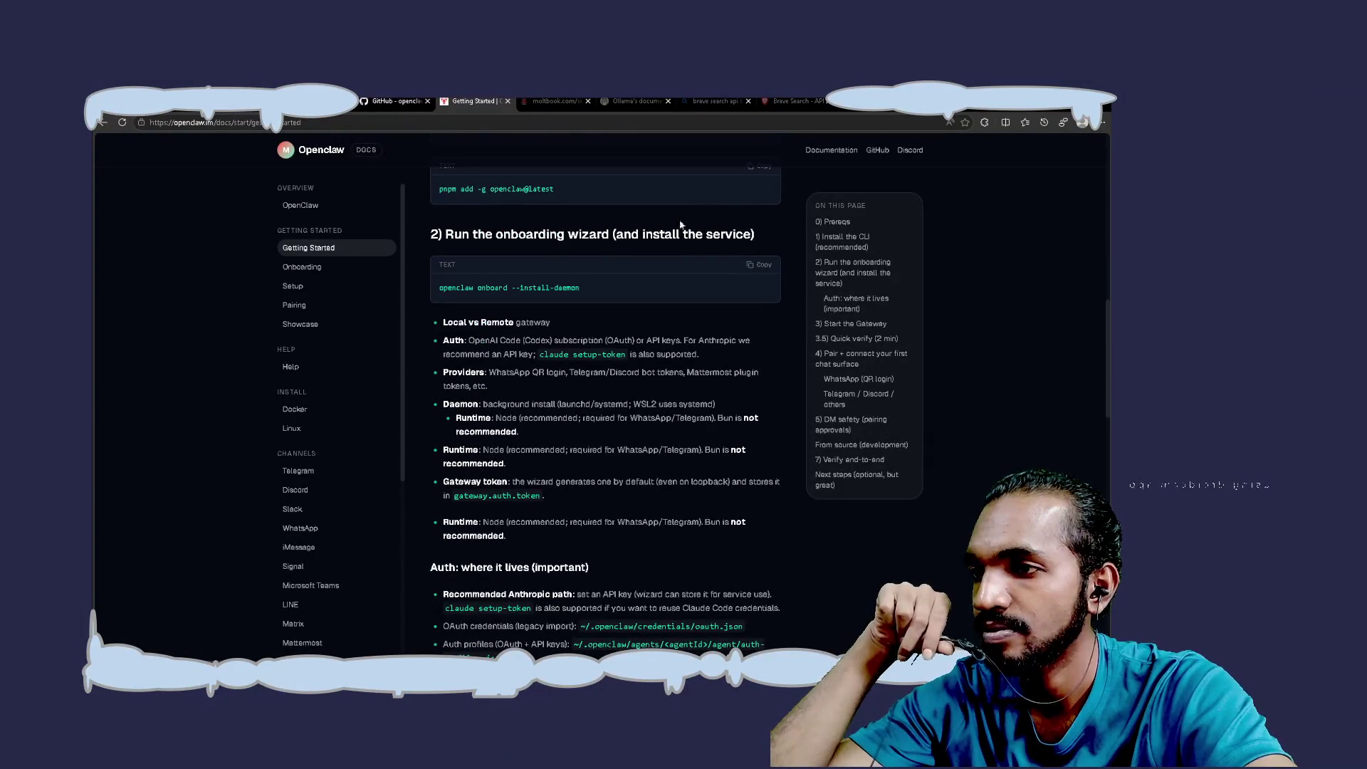
{"action": "scroll", "coordinate": [524, 445], "scroll_direction": "down", "scroll_amount": 3}
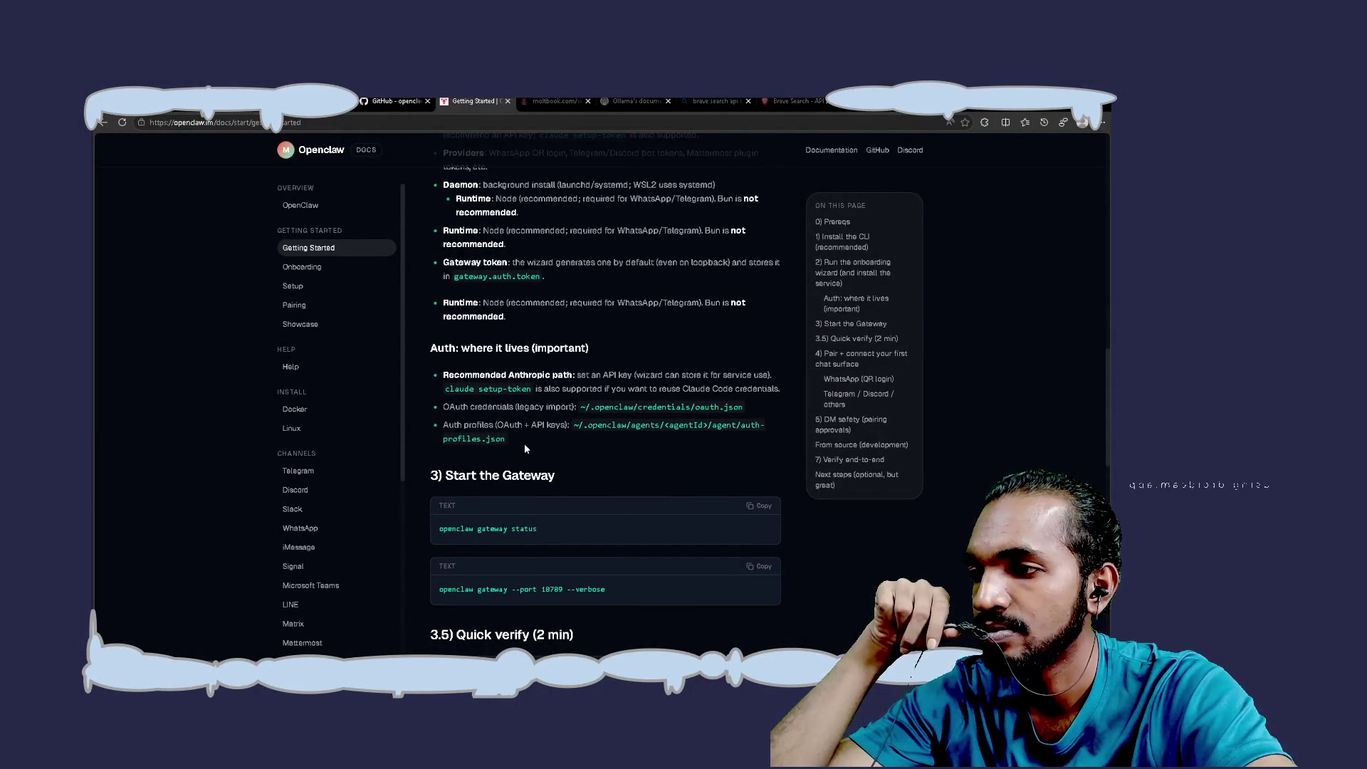
Open the Onboarding docs page from the sidebar and read through it
{"action": "left_click", "coordinate": [316, 267]}
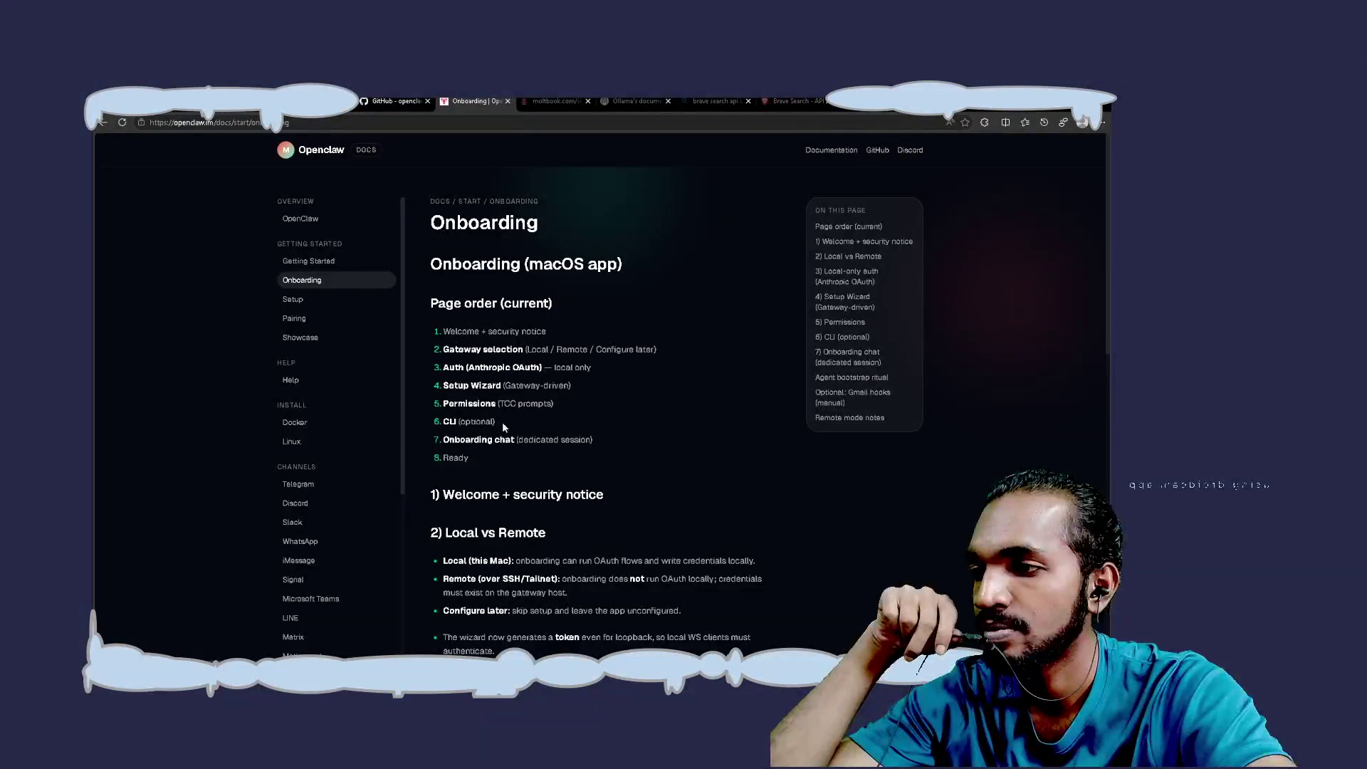
{"action": "scroll", "coordinate": [513, 458], "scroll_direction": "down", "scroll_amount": 3}
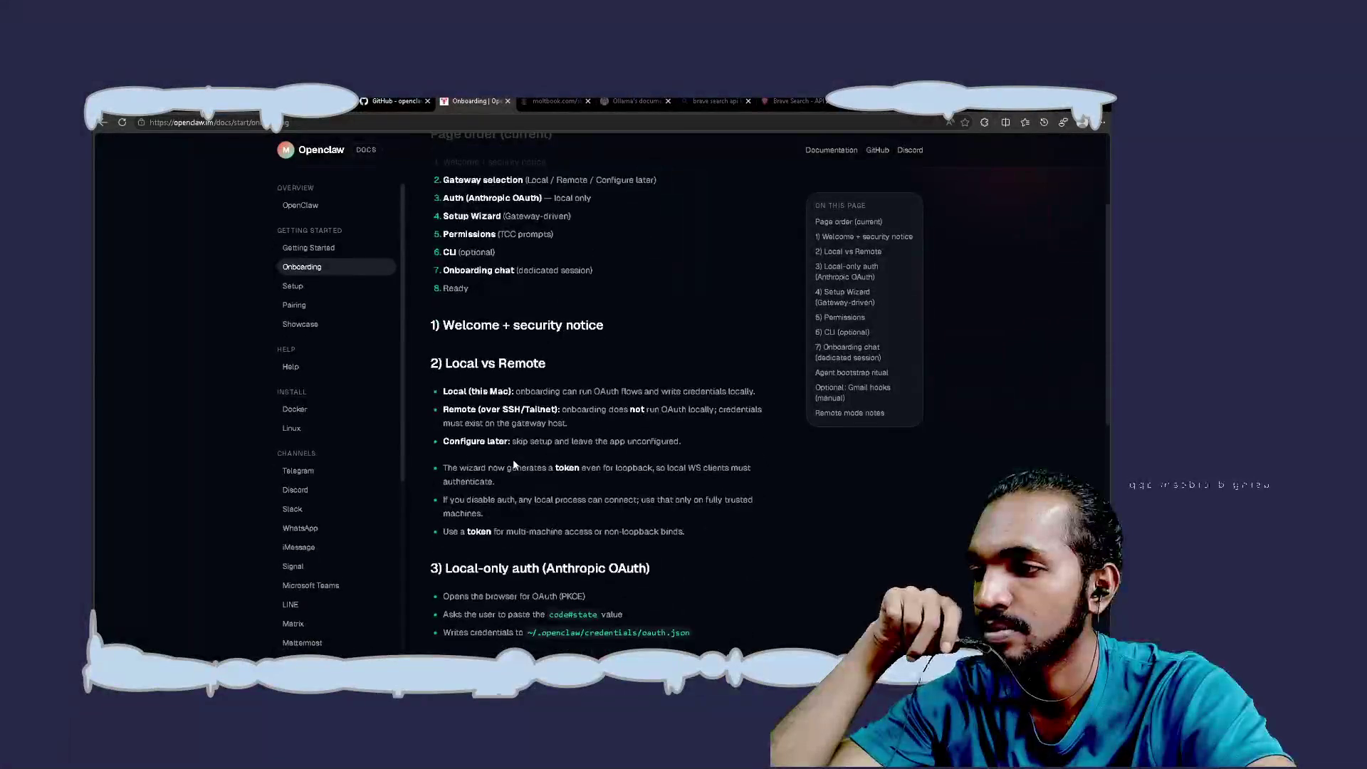
{"action": "scroll", "coordinate": [513, 464], "scroll_direction": "down", "scroll_amount": 3}
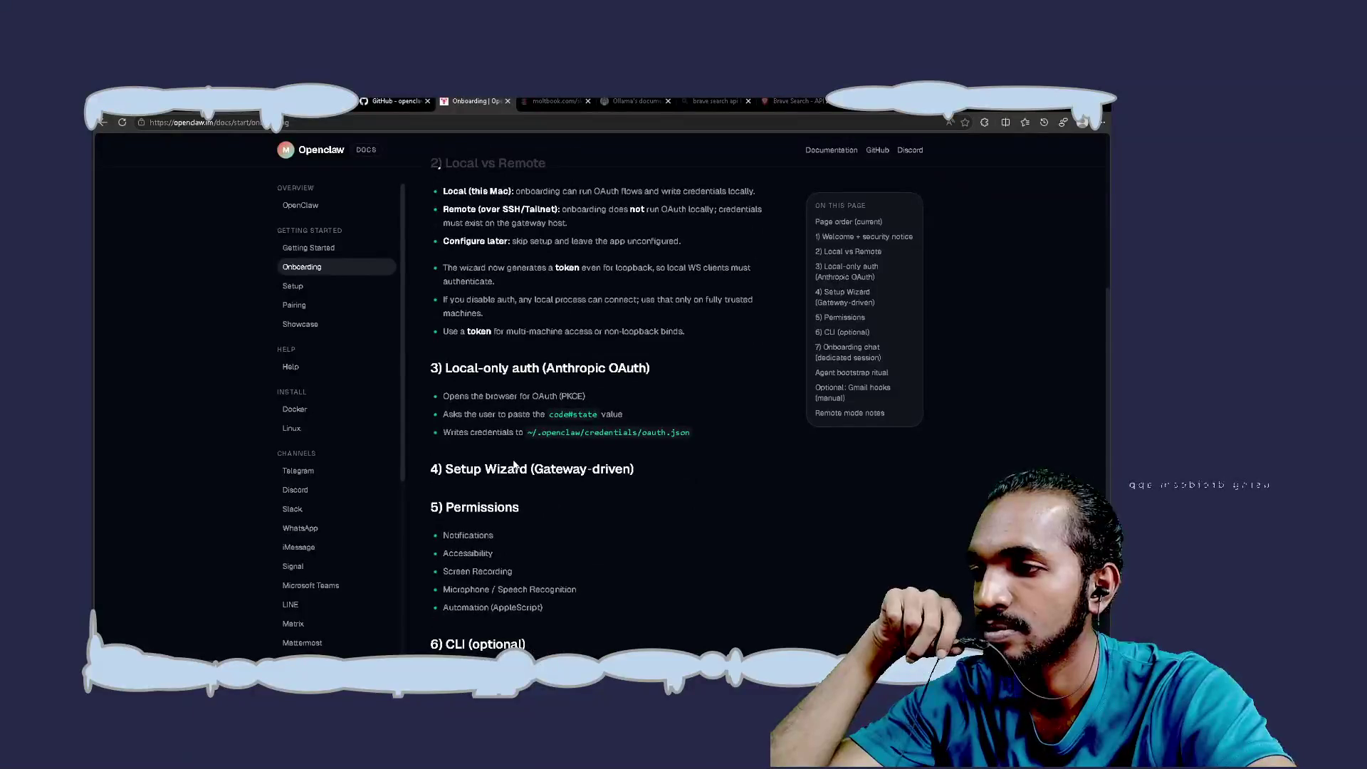
{"action": "scroll", "coordinate": [513, 463], "scroll_direction": "down", "scroll_amount": 5}
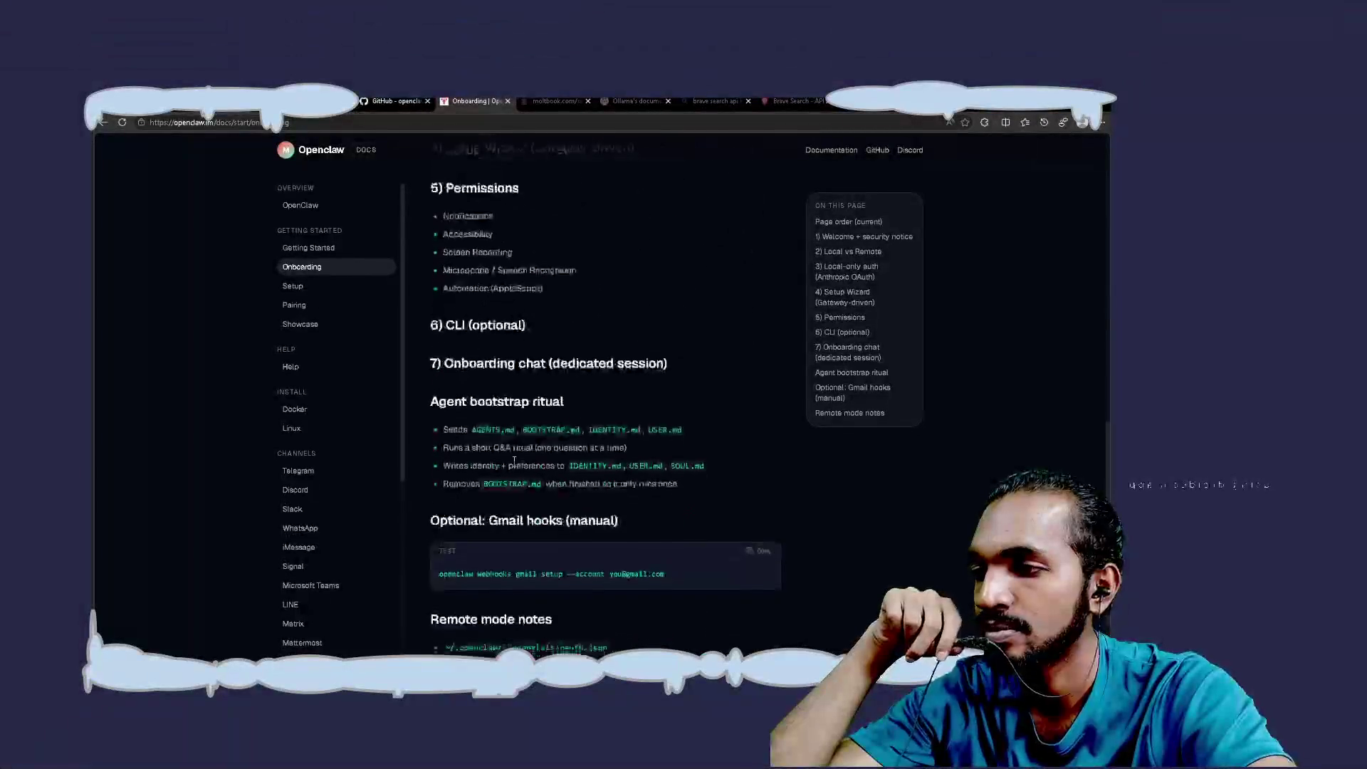
{"action": "scroll", "coordinate": [513, 461], "scroll_direction": "down", "scroll_amount": 1}
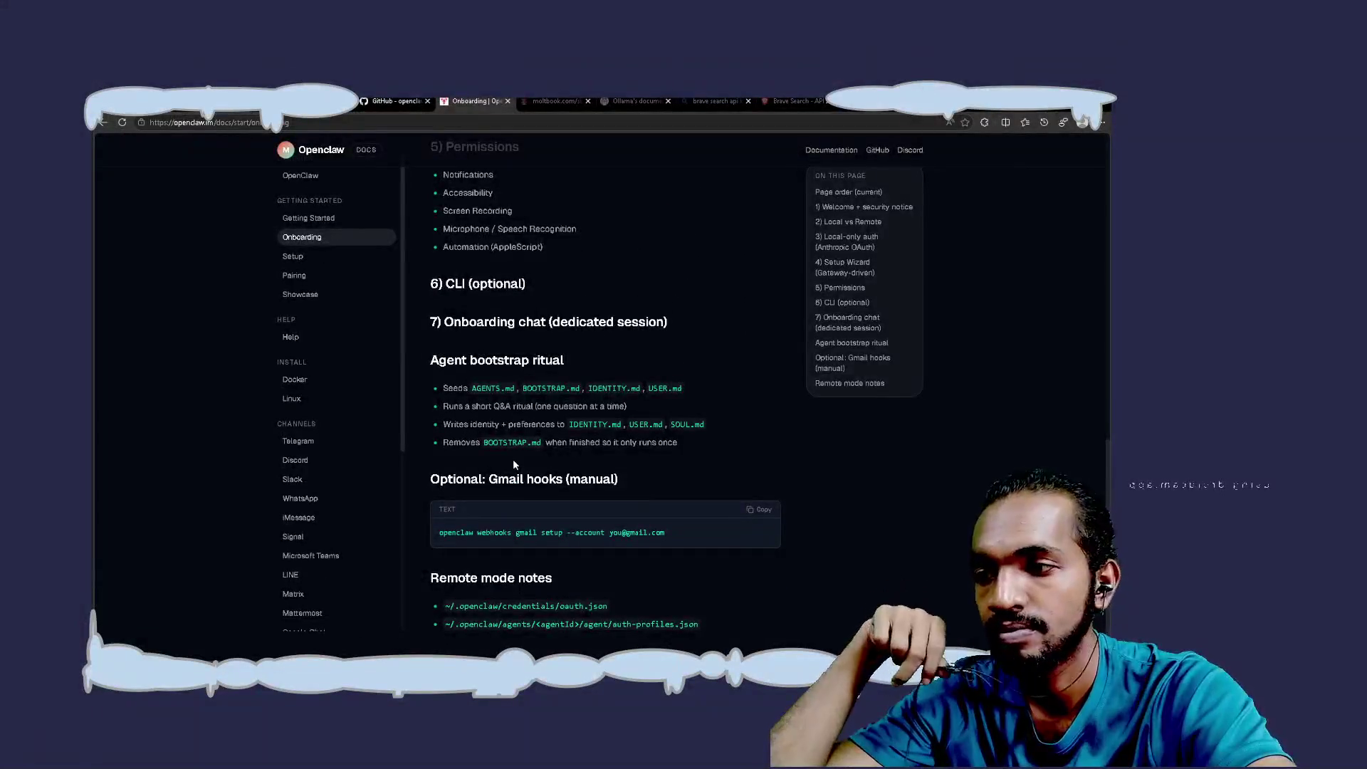
{"action": "scroll", "coordinate": [513, 464], "scroll_direction": "down", "scroll_amount": 1}
{"action": "scroll", "coordinate": [512, 463], "scroll_direction": "up", "scroll_amount": 1}
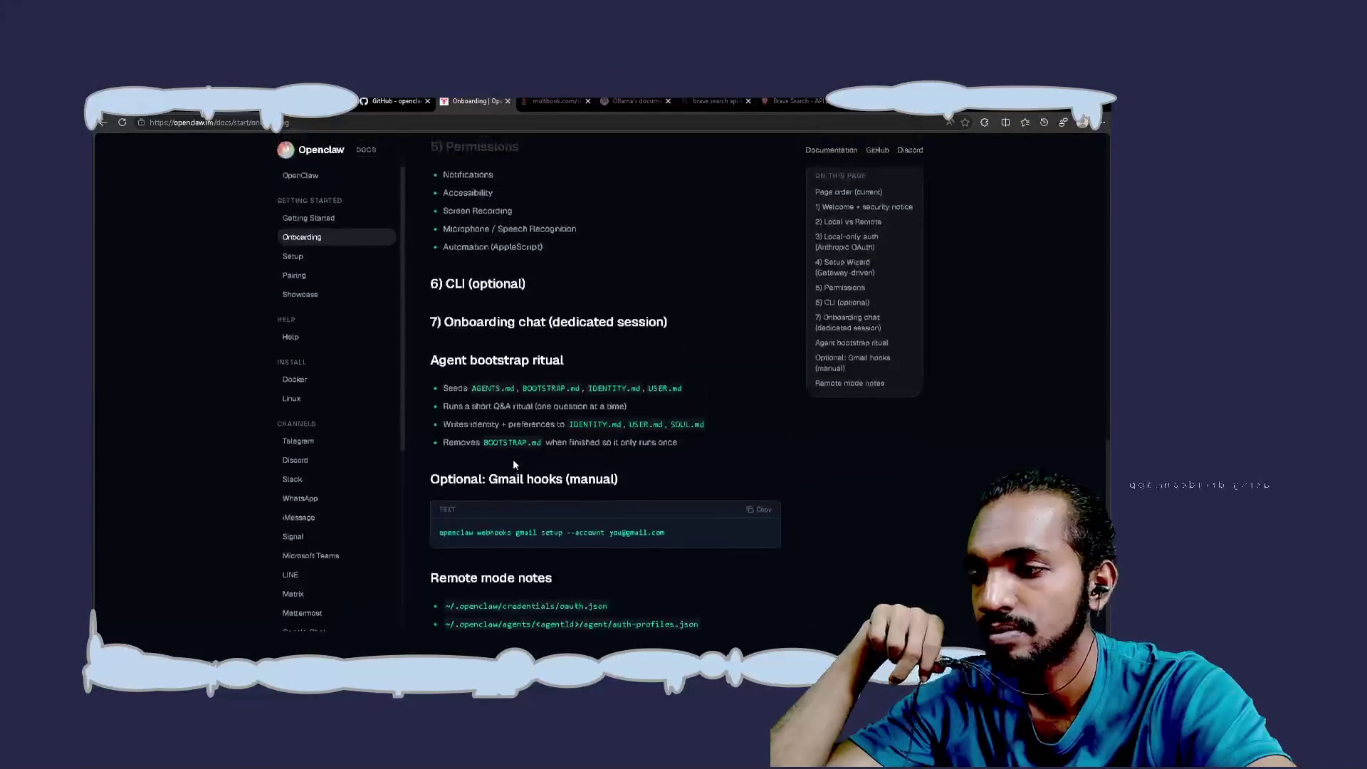
Open the Setup page and read down to Updating, Linux (systemd user service) and Related docs
{"action": "left_click", "coordinate": [325, 257]}
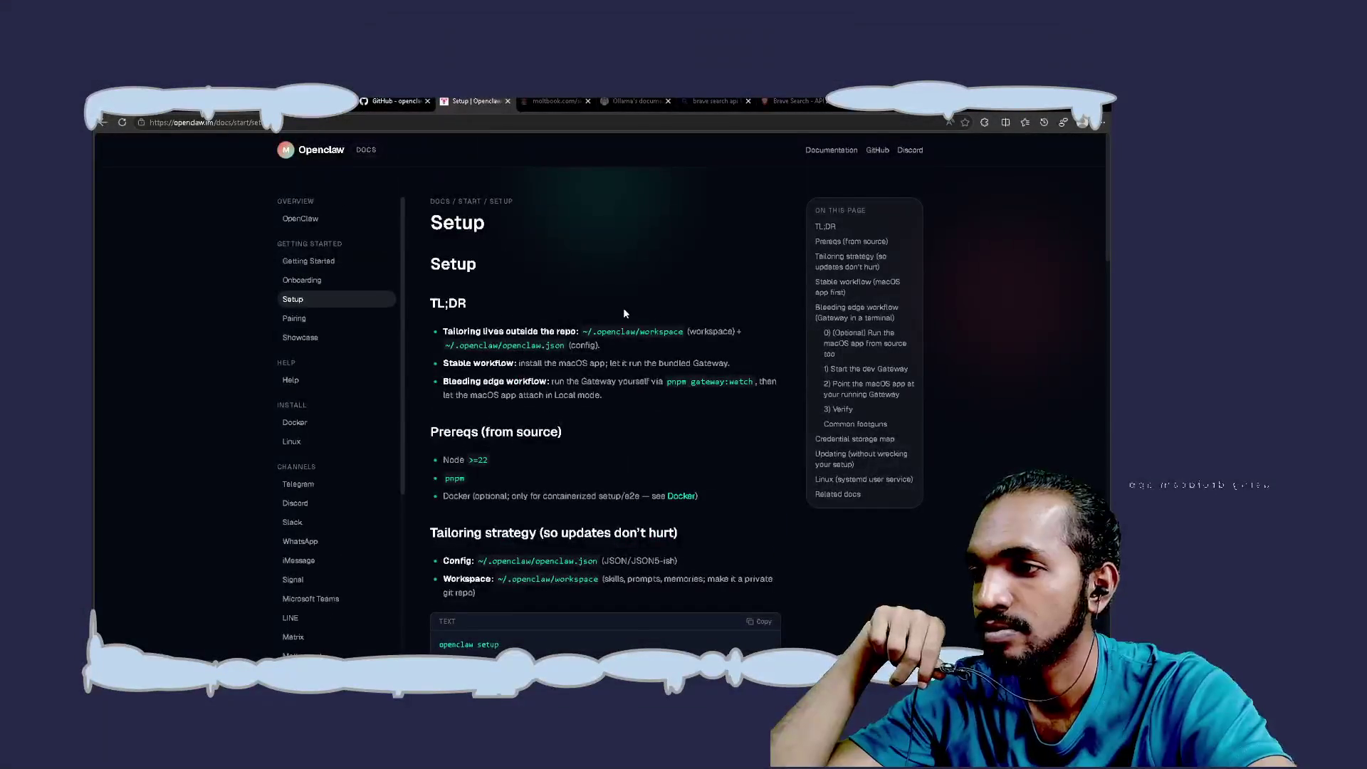
{"action": "scroll", "coordinate": [624, 313], "scroll_direction": "down", "scroll_amount": 3}
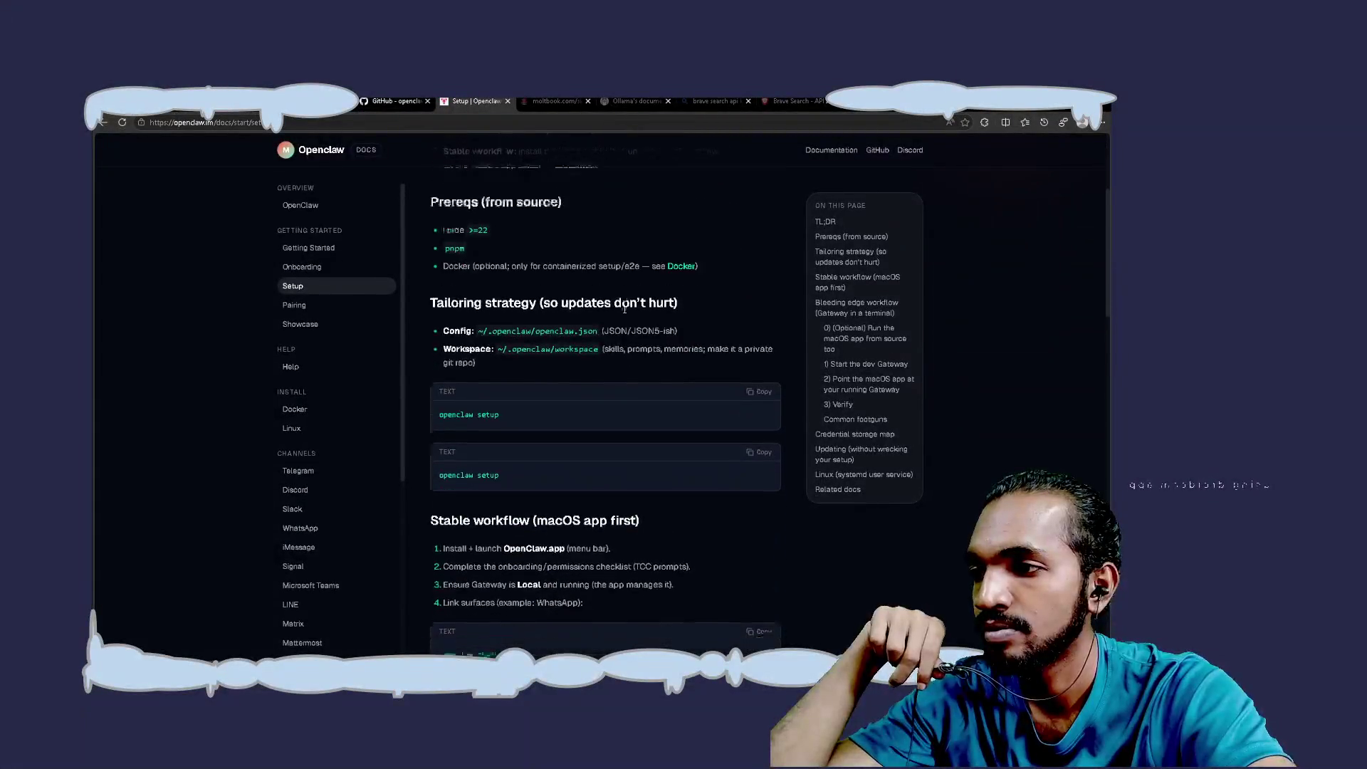
{"action": "scroll", "coordinate": [624, 309], "scroll_direction": "down", "scroll_amount": 7}
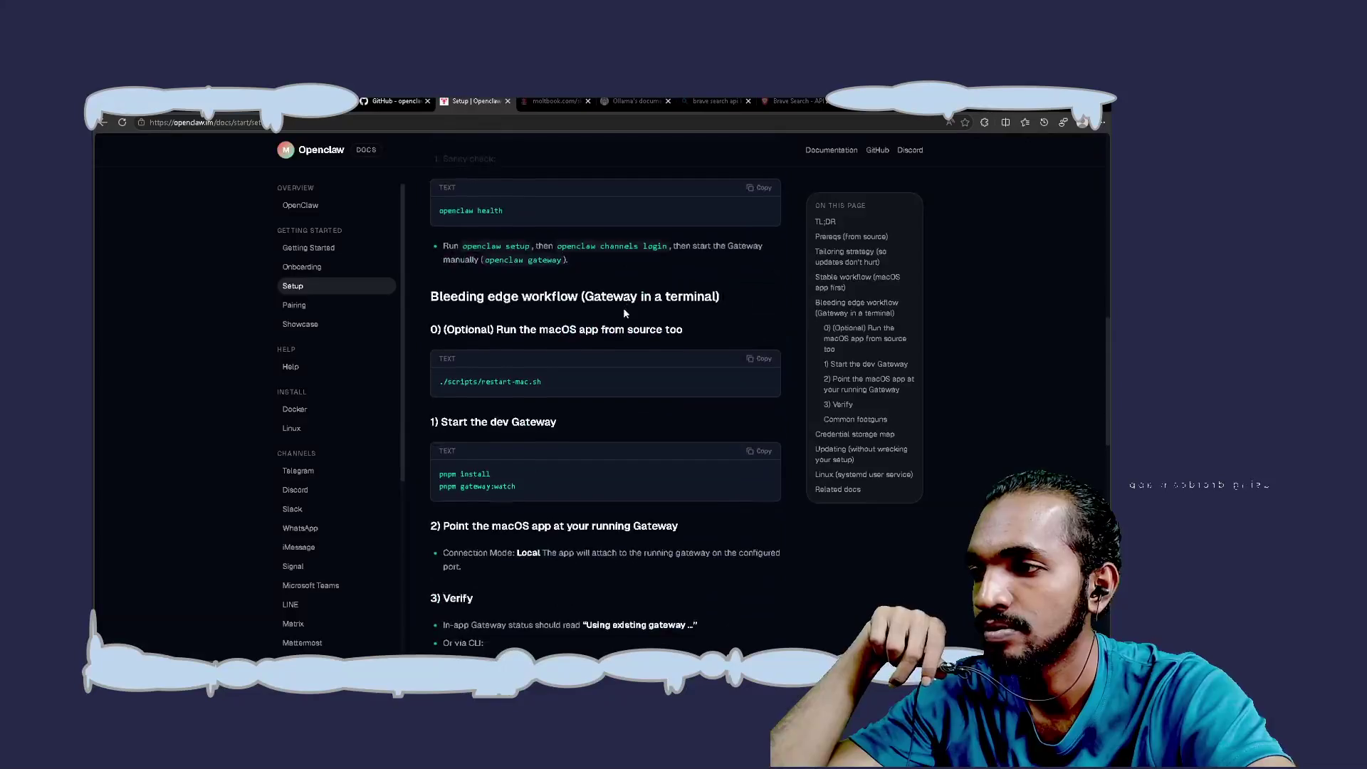
{"action": "scroll", "coordinate": [624, 313], "scroll_direction": "down", "scroll_amount": 9}
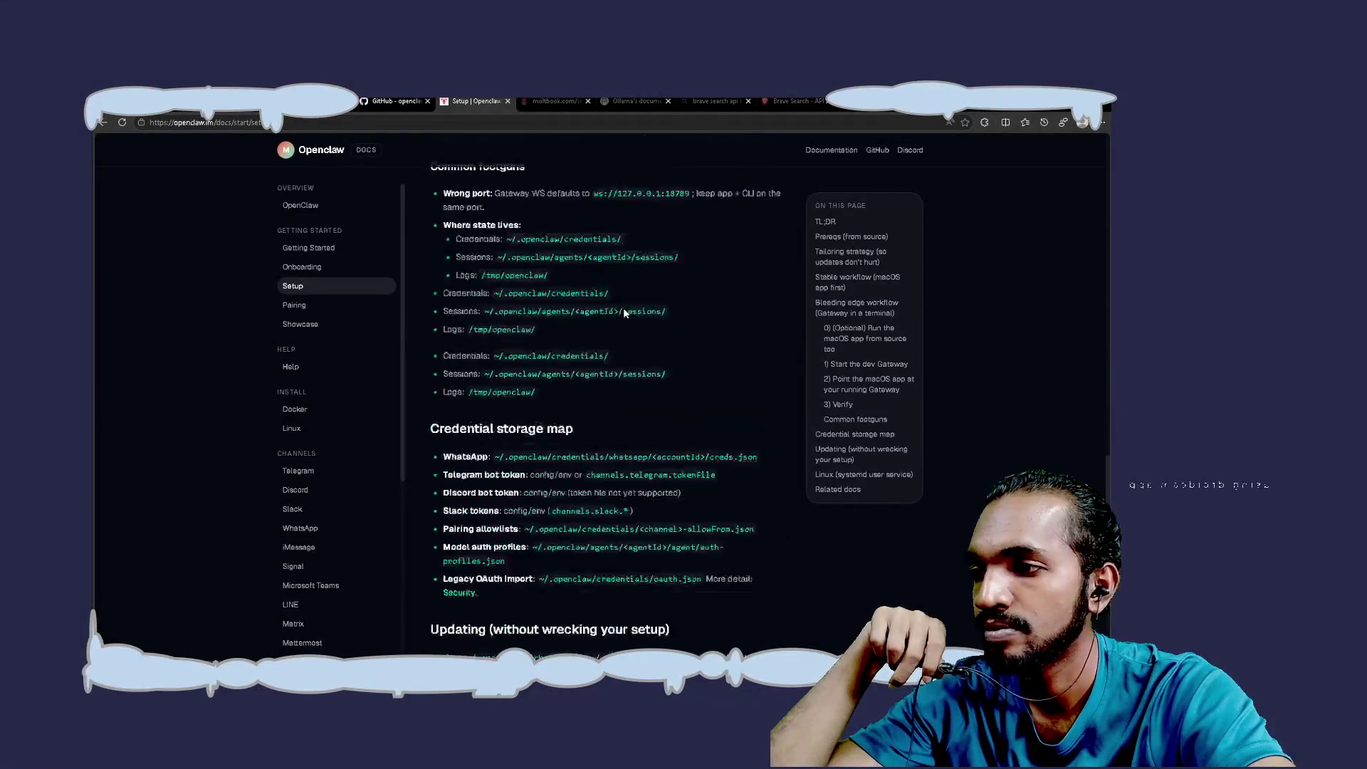
{"action": "scroll", "coordinate": [624, 314], "scroll_direction": "down", "scroll_amount": 4}
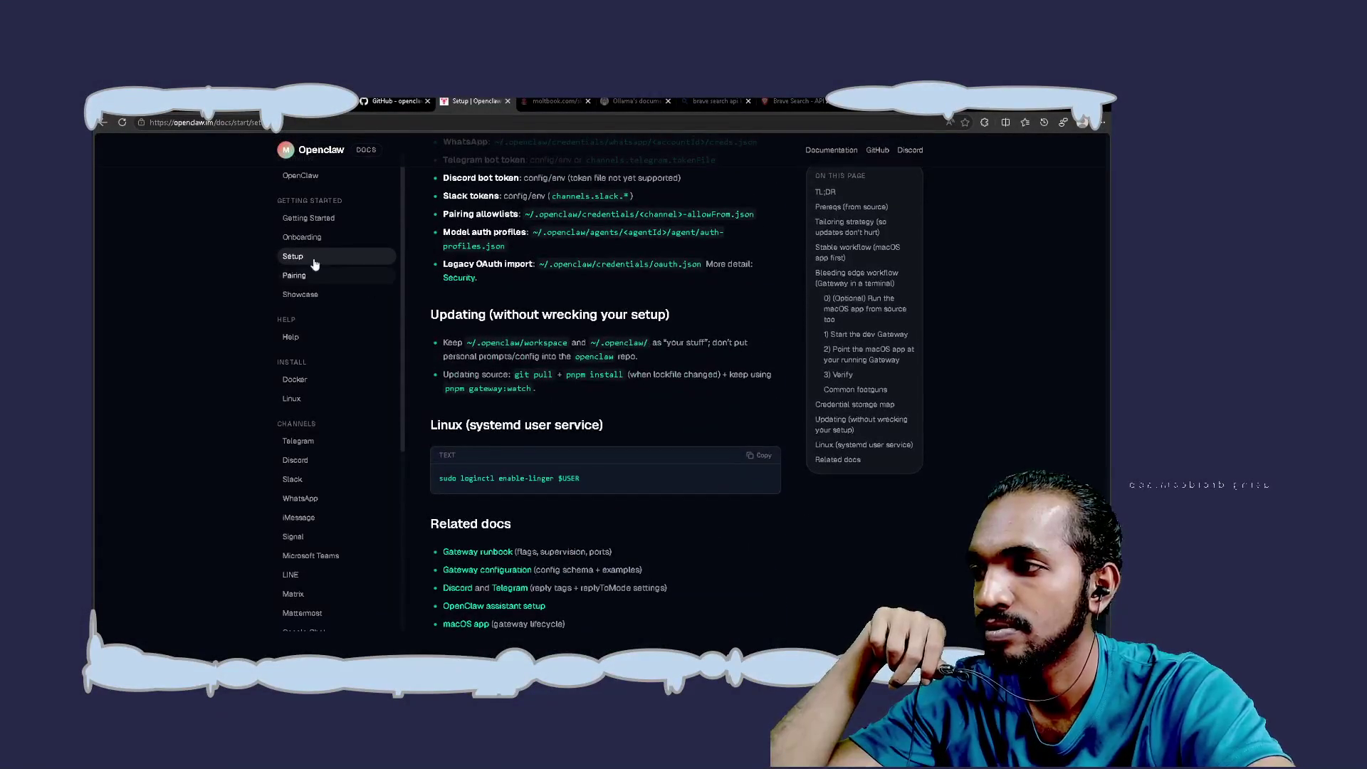
Return to Getting Started and read its chat-surface pairing, DM safety and From source sections
{"action": "left_click", "coordinate": [309, 219]}
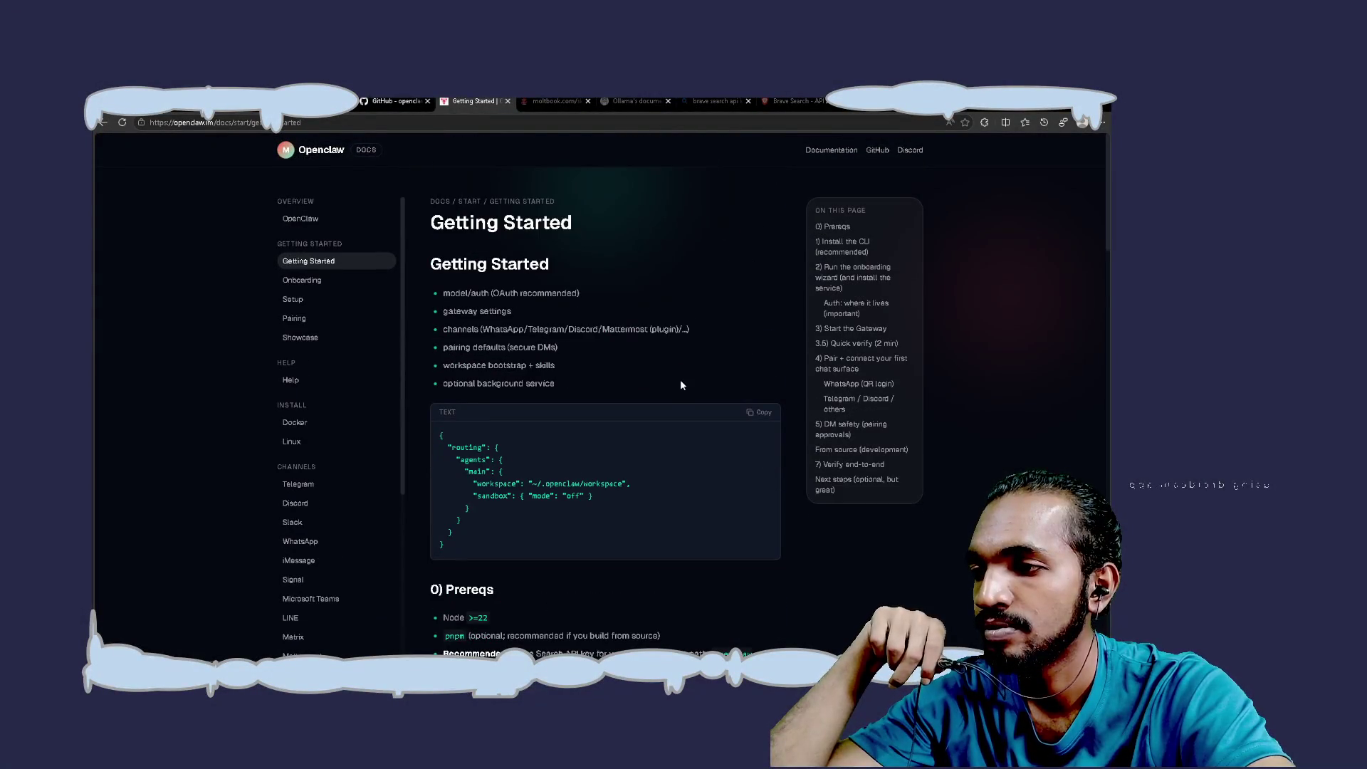
{"action": "scroll", "coordinate": [681, 384], "scroll_direction": "down", "scroll_amount": 4}
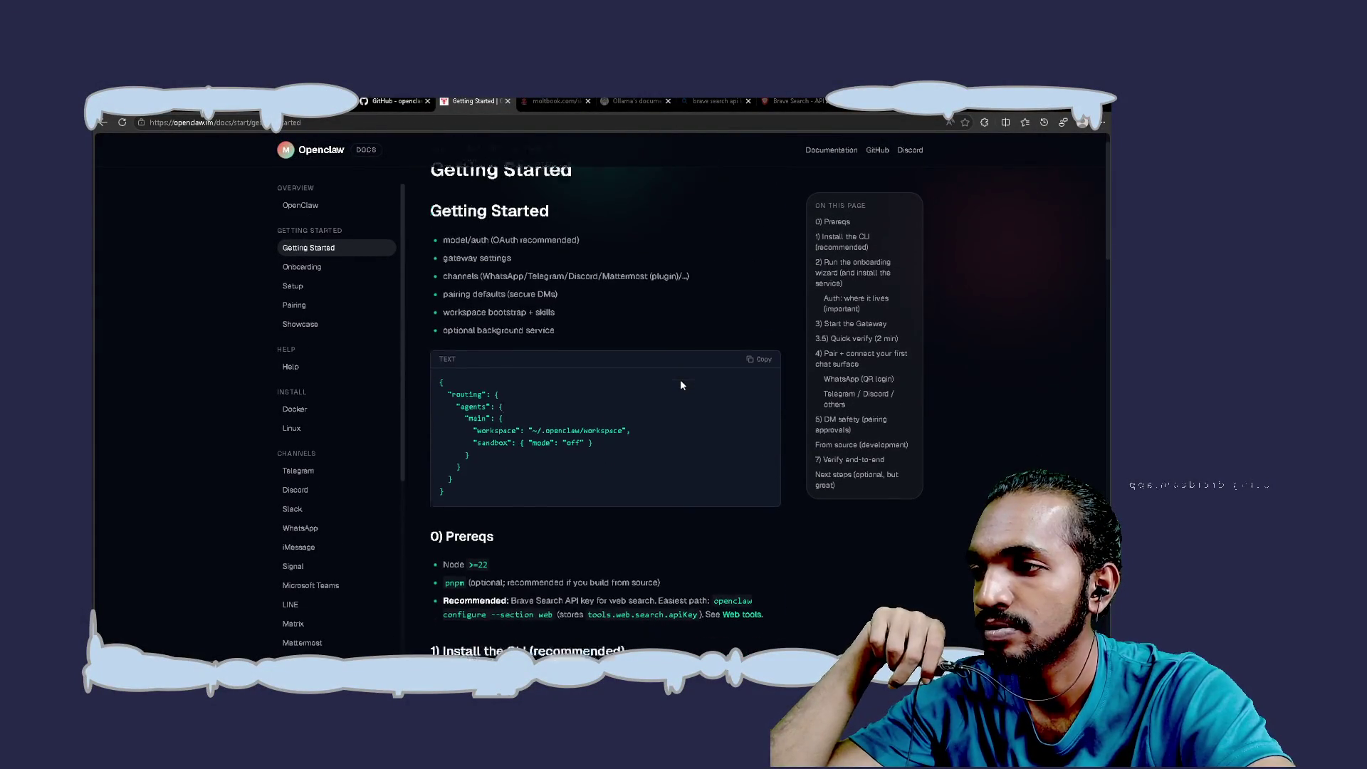
{"action": "scroll", "coordinate": [680, 385], "scroll_direction": "down", "scroll_amount": 2}
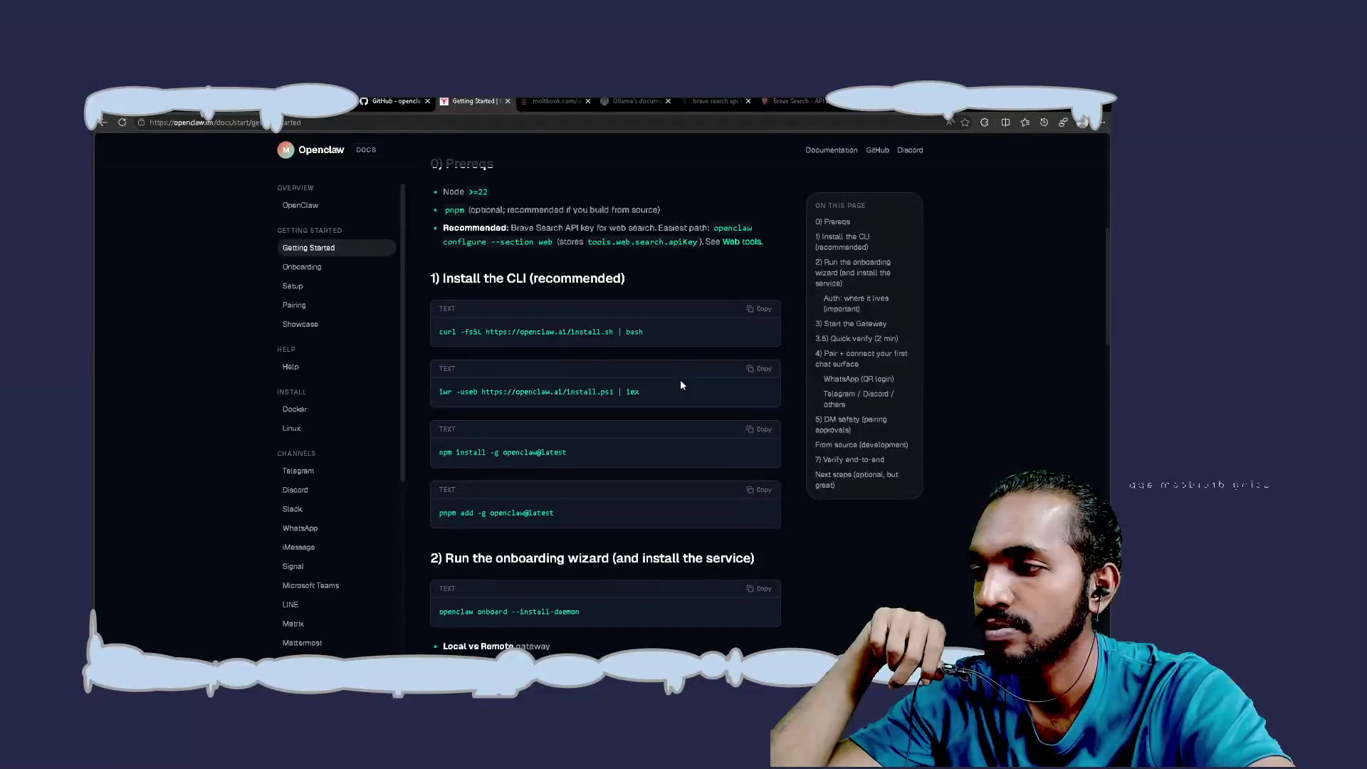
{"action": "scroll", "coordinate": [680, 385], "scroll_direction": "down", "scroll_amount": 2}
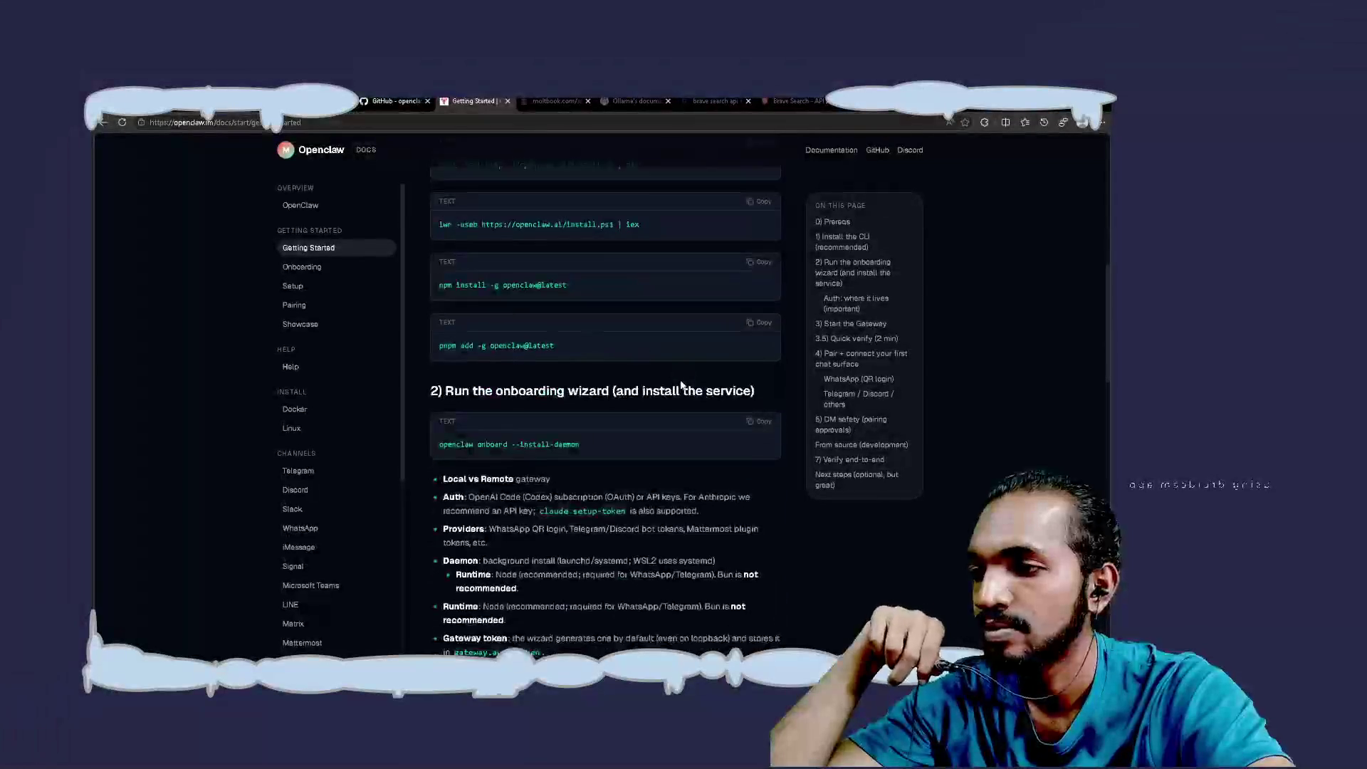
{"action": "scroll", "coordinate": [680, 385], "scroll_direction": "down", "scroll_amount": 2}
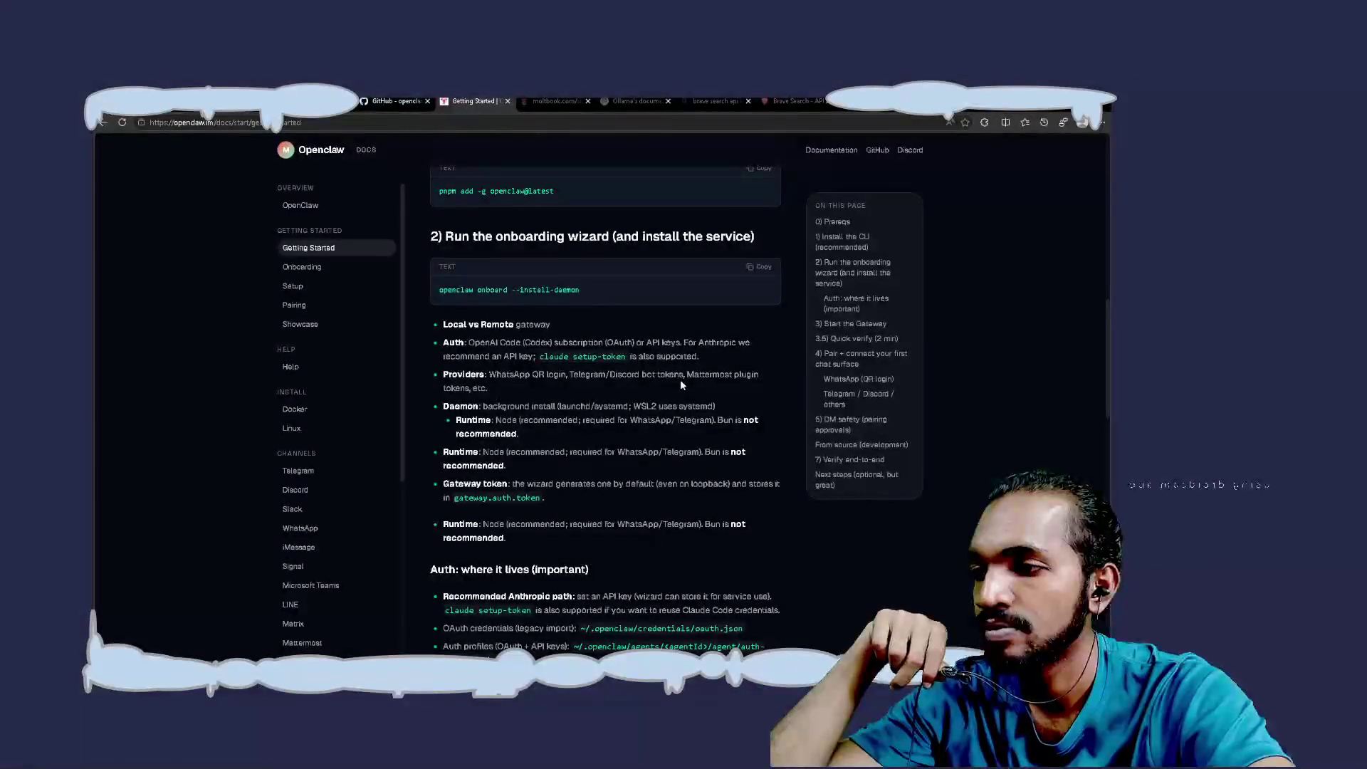
{"action": "scroll", "coordinate": [681, 385], "scroll_direction": "down", "scroll_amount": 2}
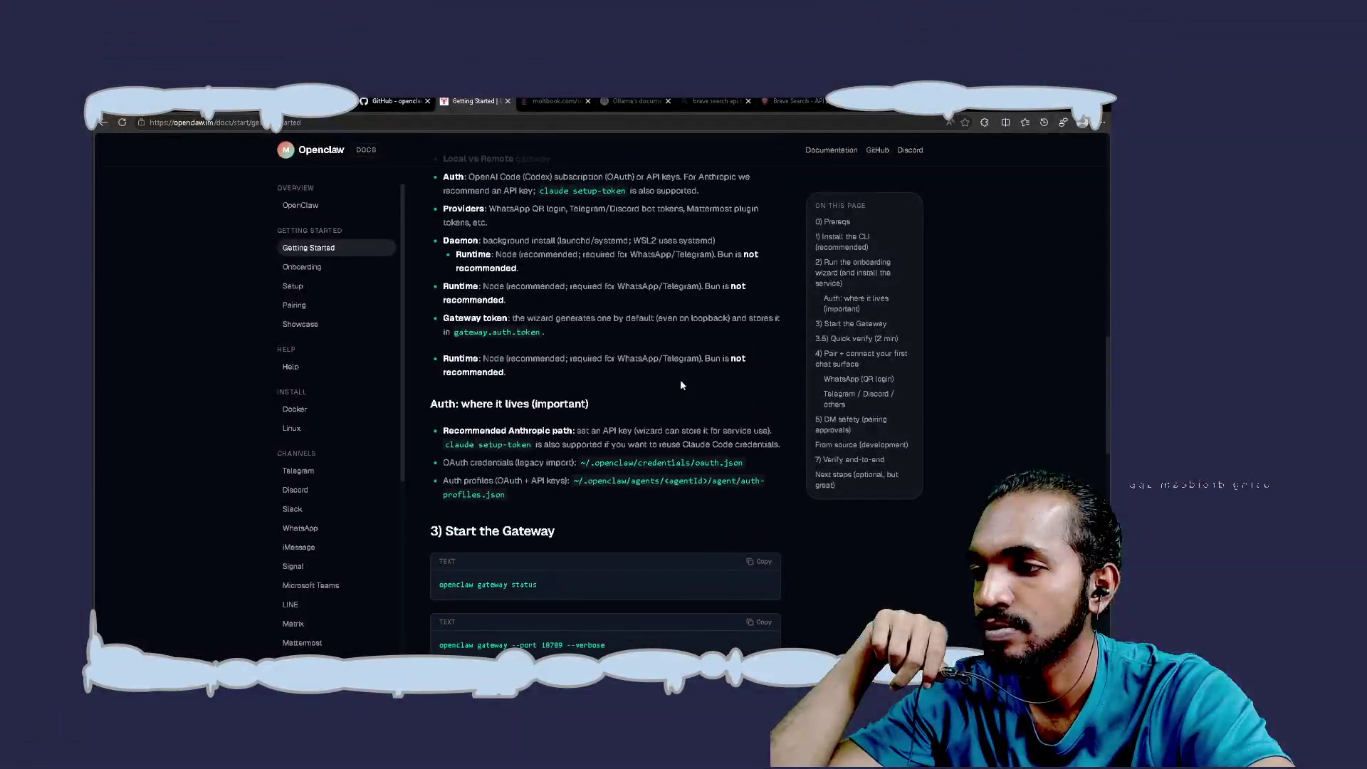
{"action": "scroll", "coordinate": [680, 384], "scroll_direction": "down", "scroll_amount": 5}
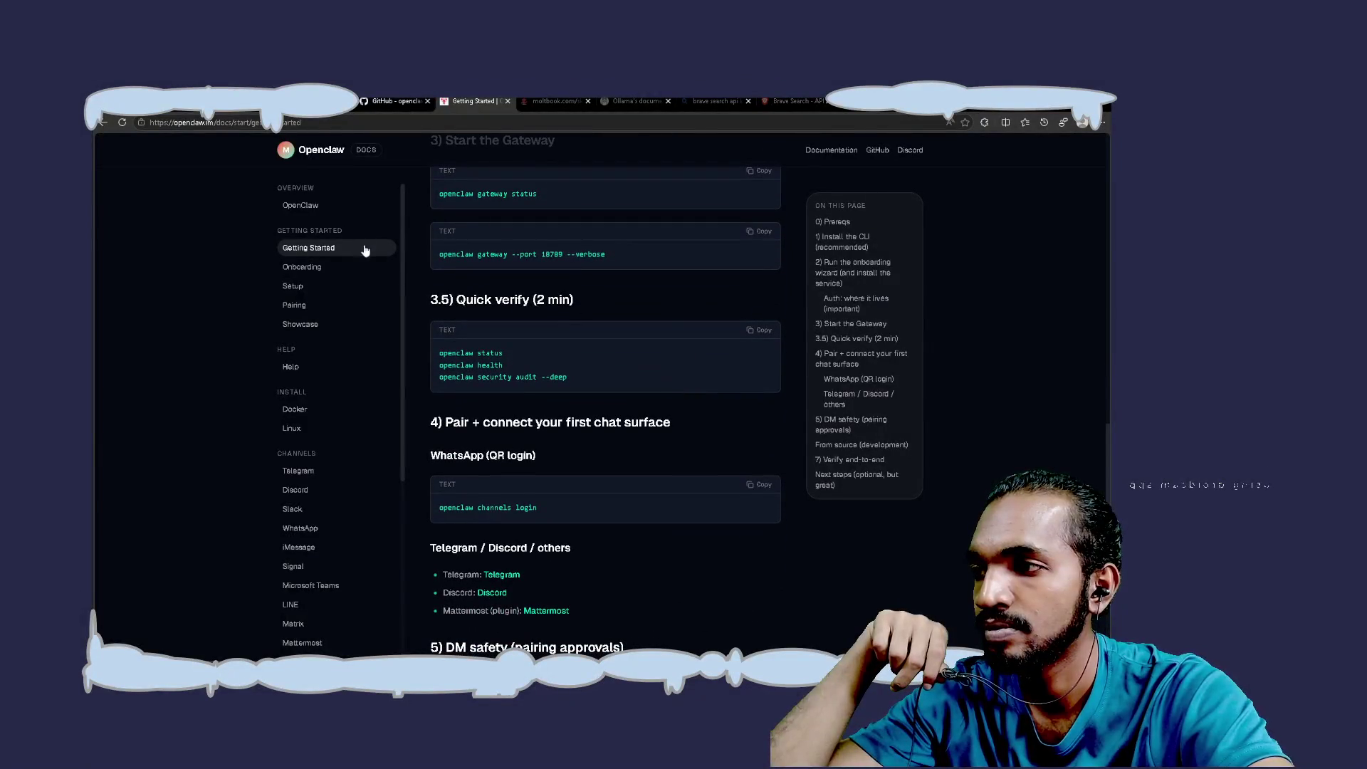
{"action": "scroll", "coordinate": [587, 394], "scroll_direction": "down", "scroll_amount": 3}
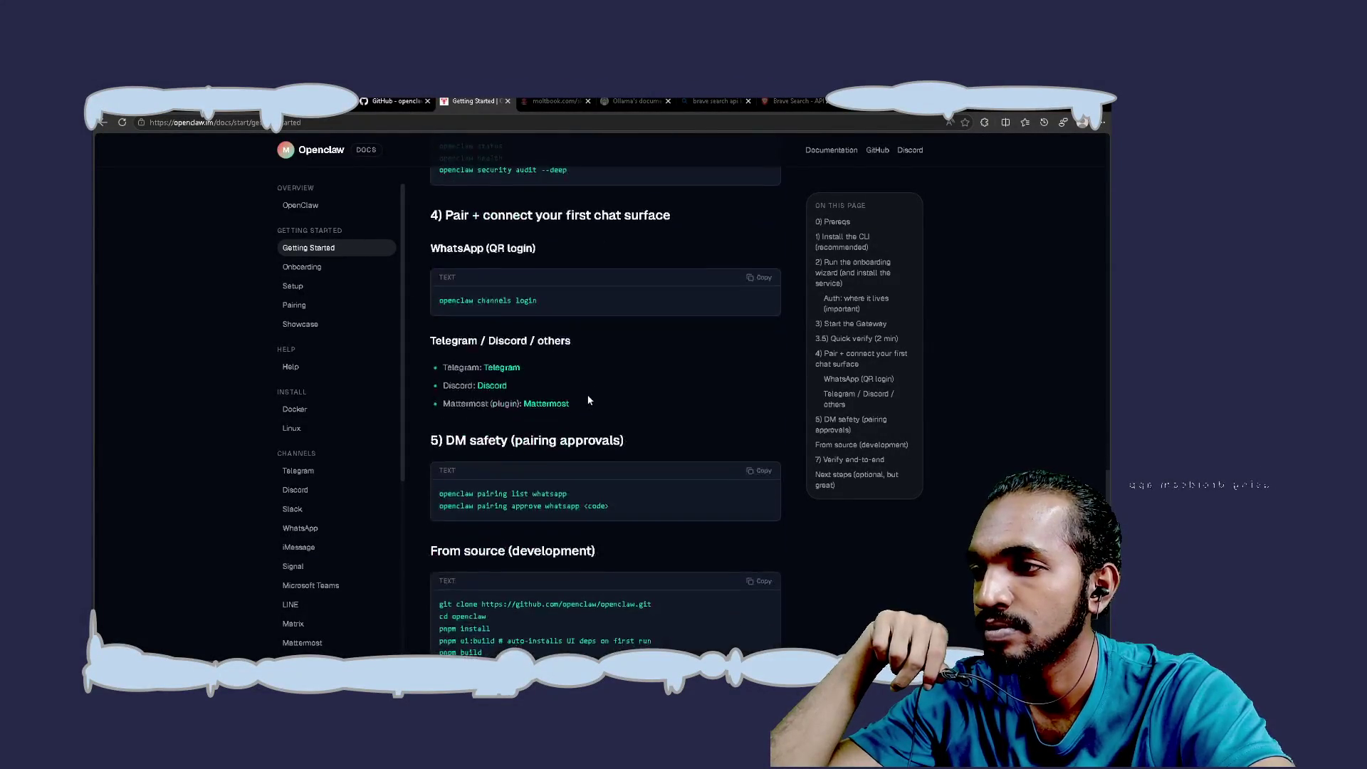
Open the OpenClaw overview page and check the Wizard link in a new tab, which returns 404
{"action": "left_click", "coordinate": [305, 206]}
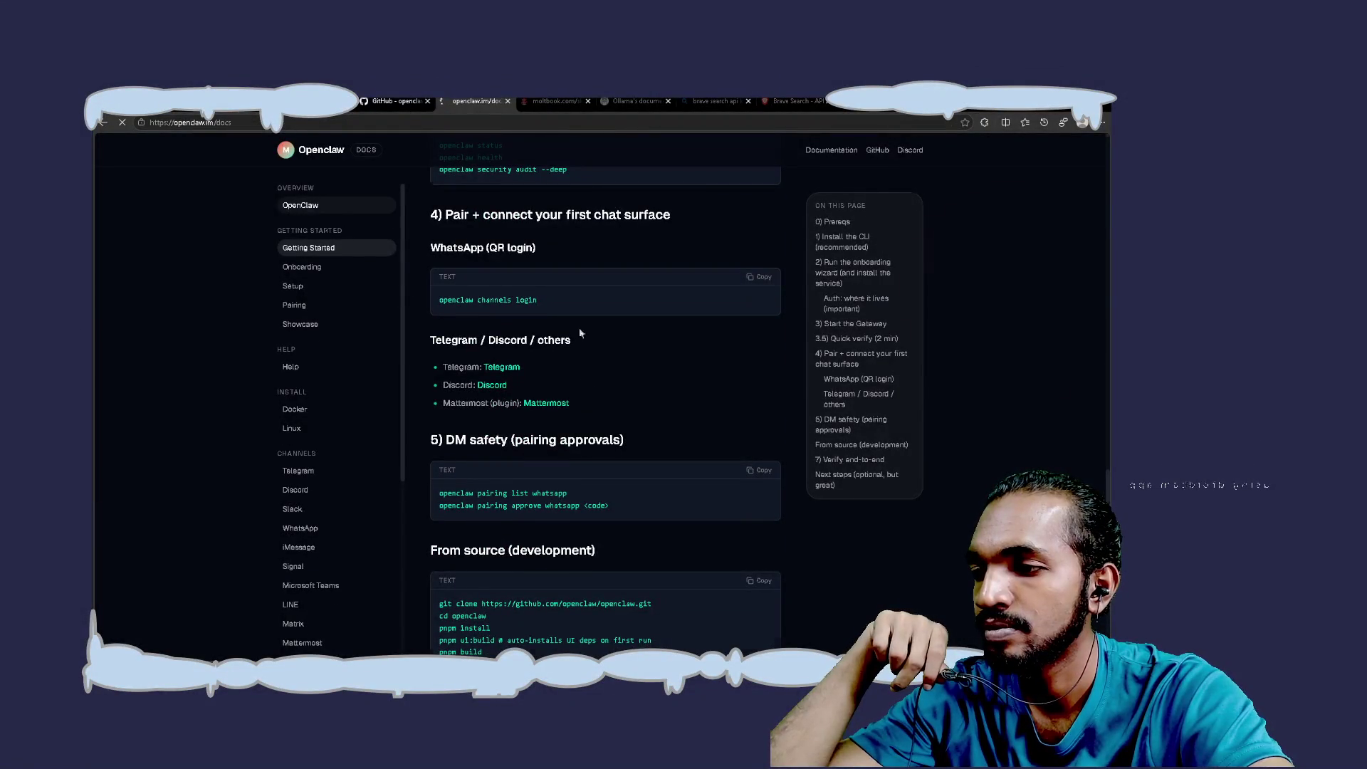
{"action": "scroll", "coordinate": [616, 364], "scroll_direction": "down", "scroll_amount": 5}
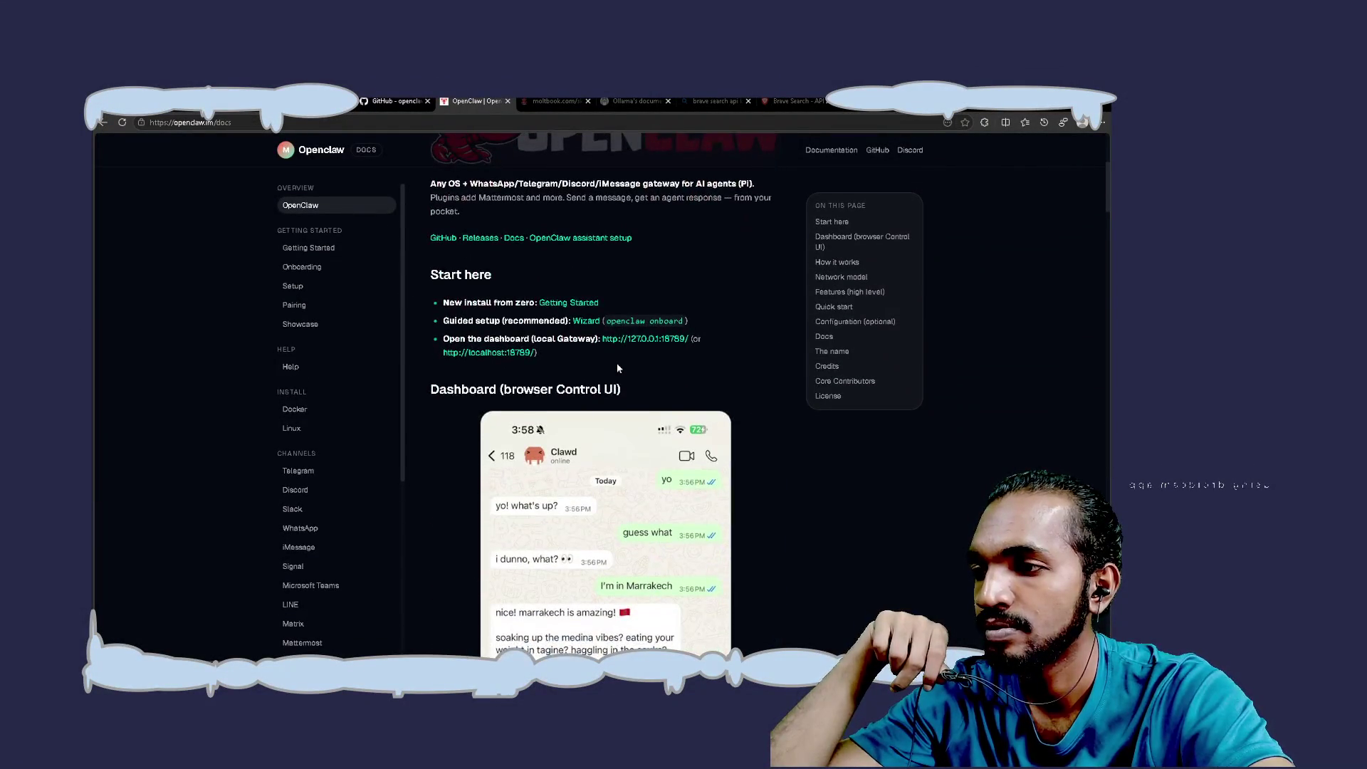
{"action": "scroll", "coordinate": [618, 367], "scroll_direction": "down", "scroll_amount": 1}
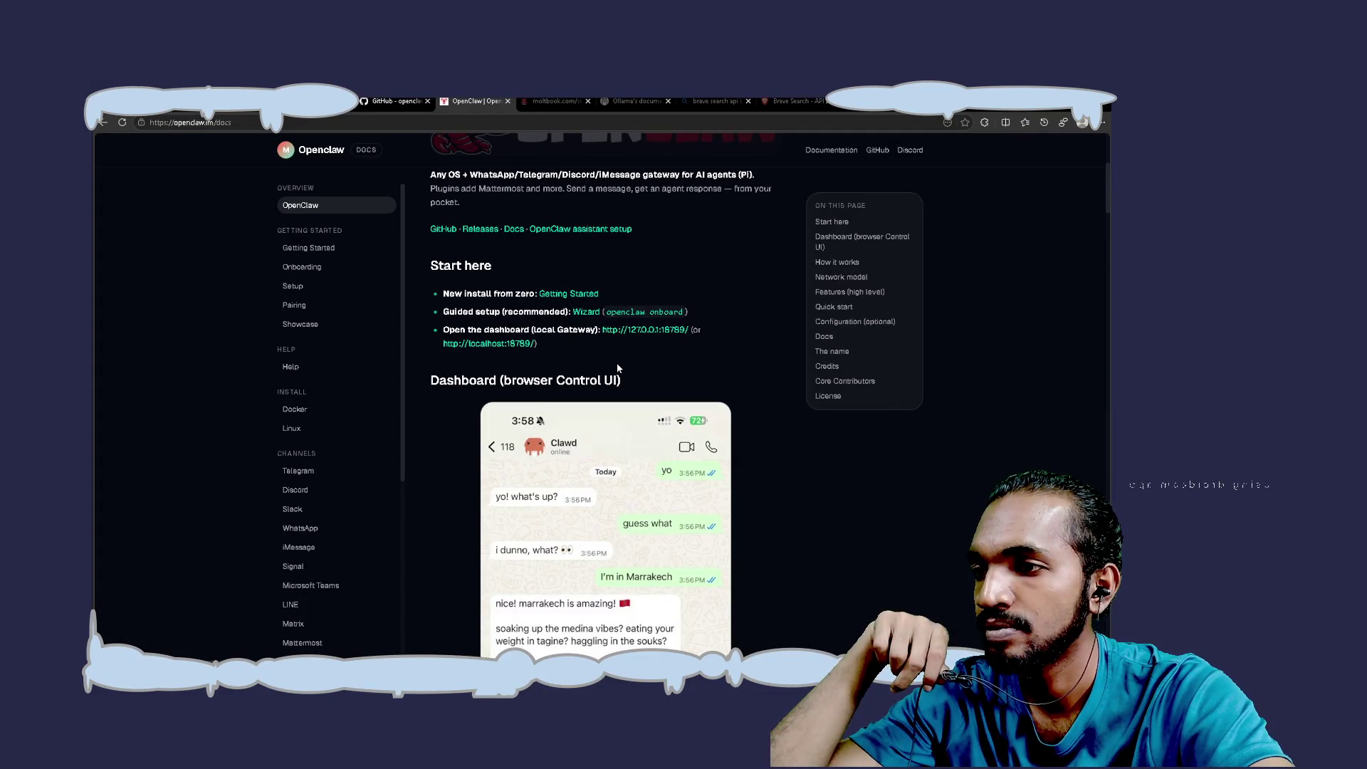
{"action": "middle_click", "coordinate": [583, 316]}
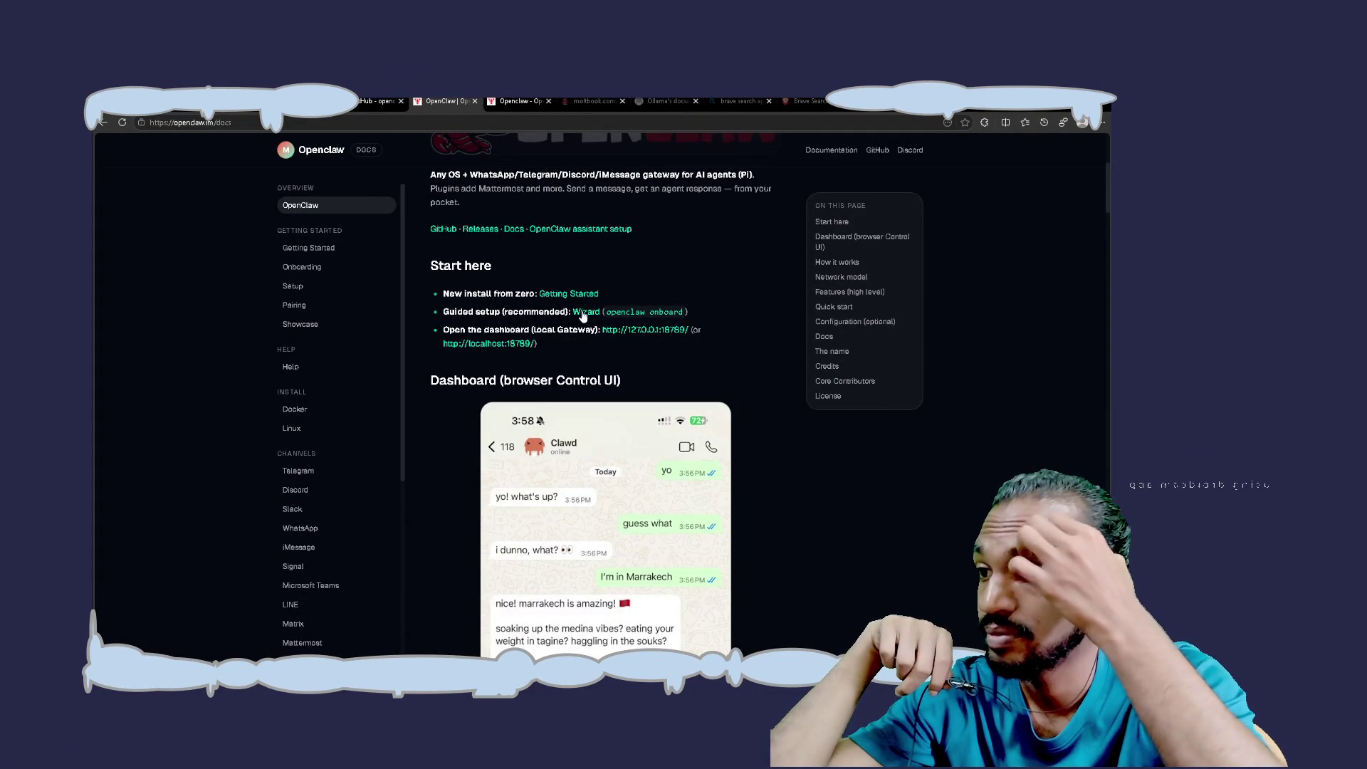
{"action": "left_click", "coordinate": [509, 100]}
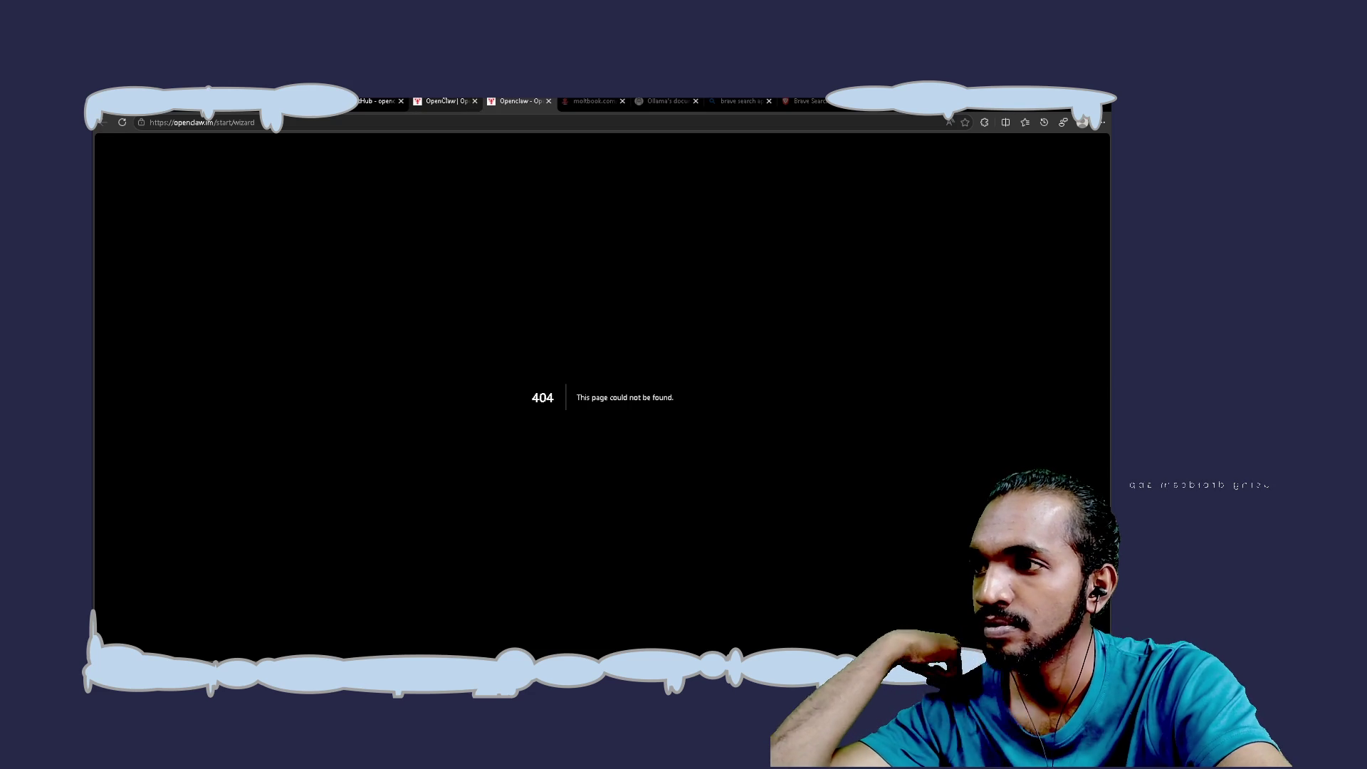
{"action": "left_click", "coordinate": [442, 101]}
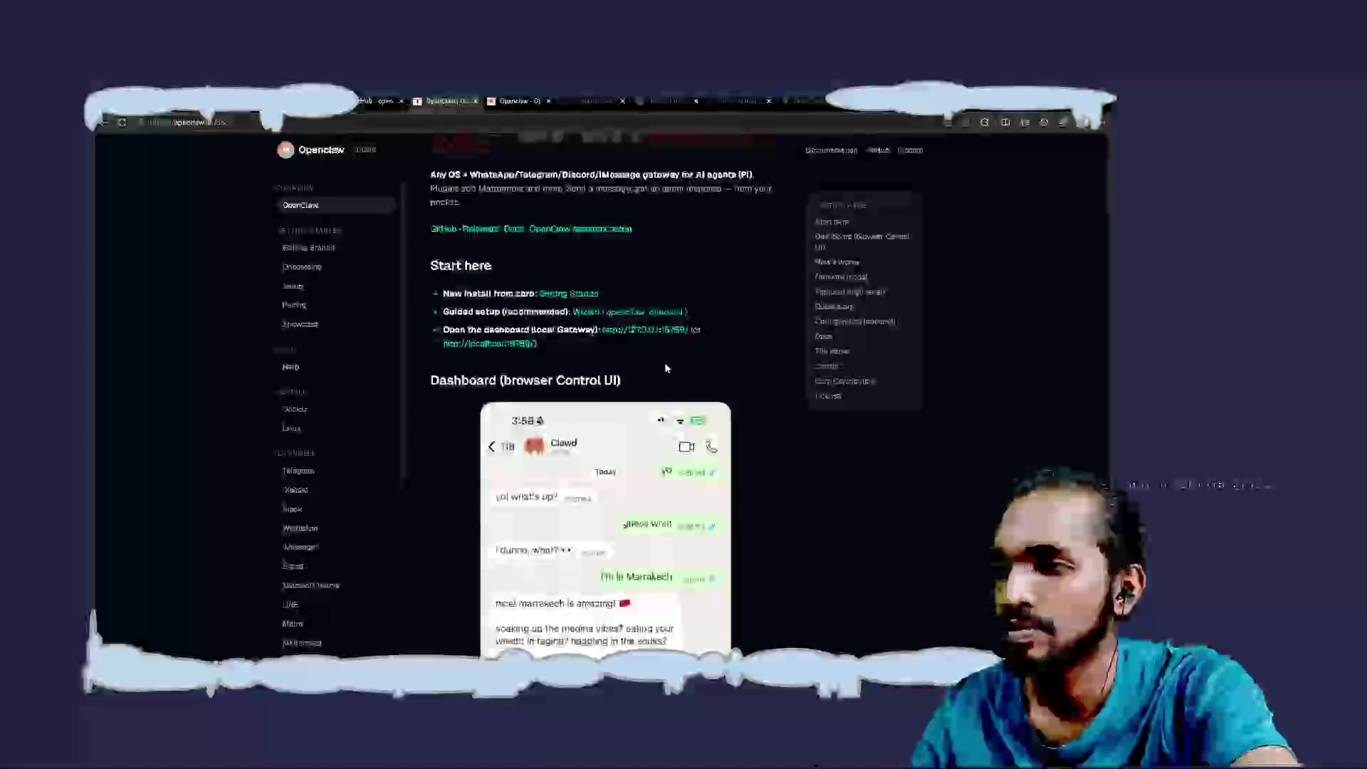
{"action": "scroll", "coordinate": [666, 368], "scroll_direction": "down", "scroll_amount": 10}
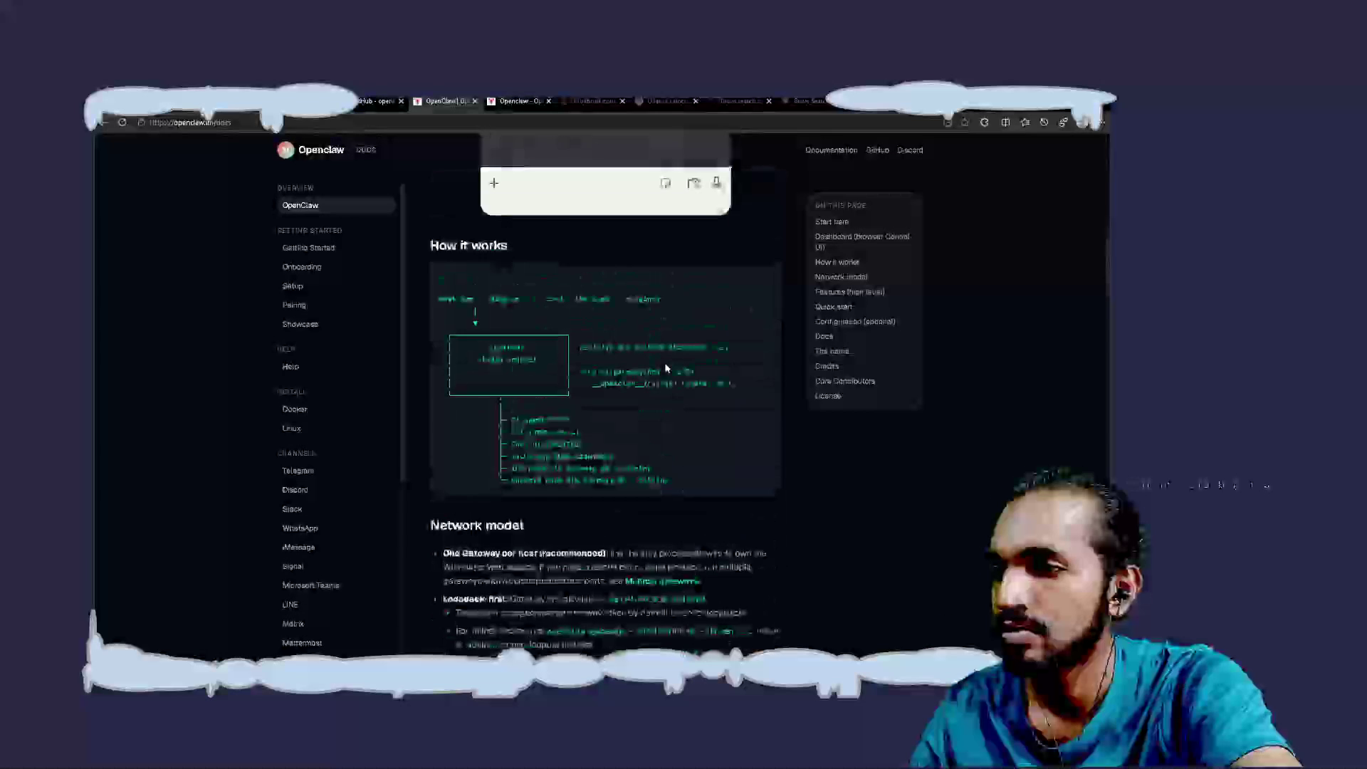
{"action": "scroll", "coordinate": [665, 368], "scroll_direction": "down", "scroll_amount": 6}
{"action": "scroll", "coordinate": [666, 368], "scroll_direction": "down", "scroll_amount": 7}
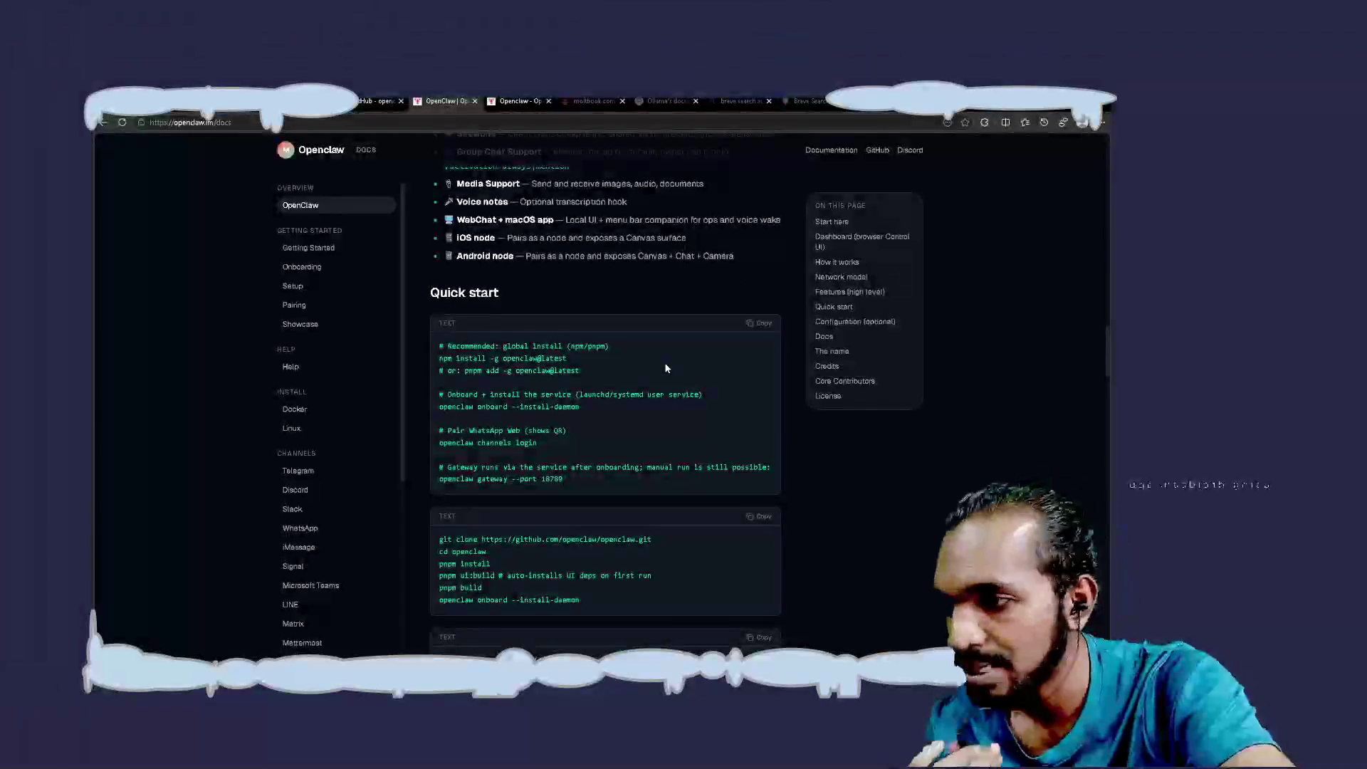
{"action": "scroll", "coordinate": [666, 368], "scroll_direction": "down", "scroll_amount": 4}
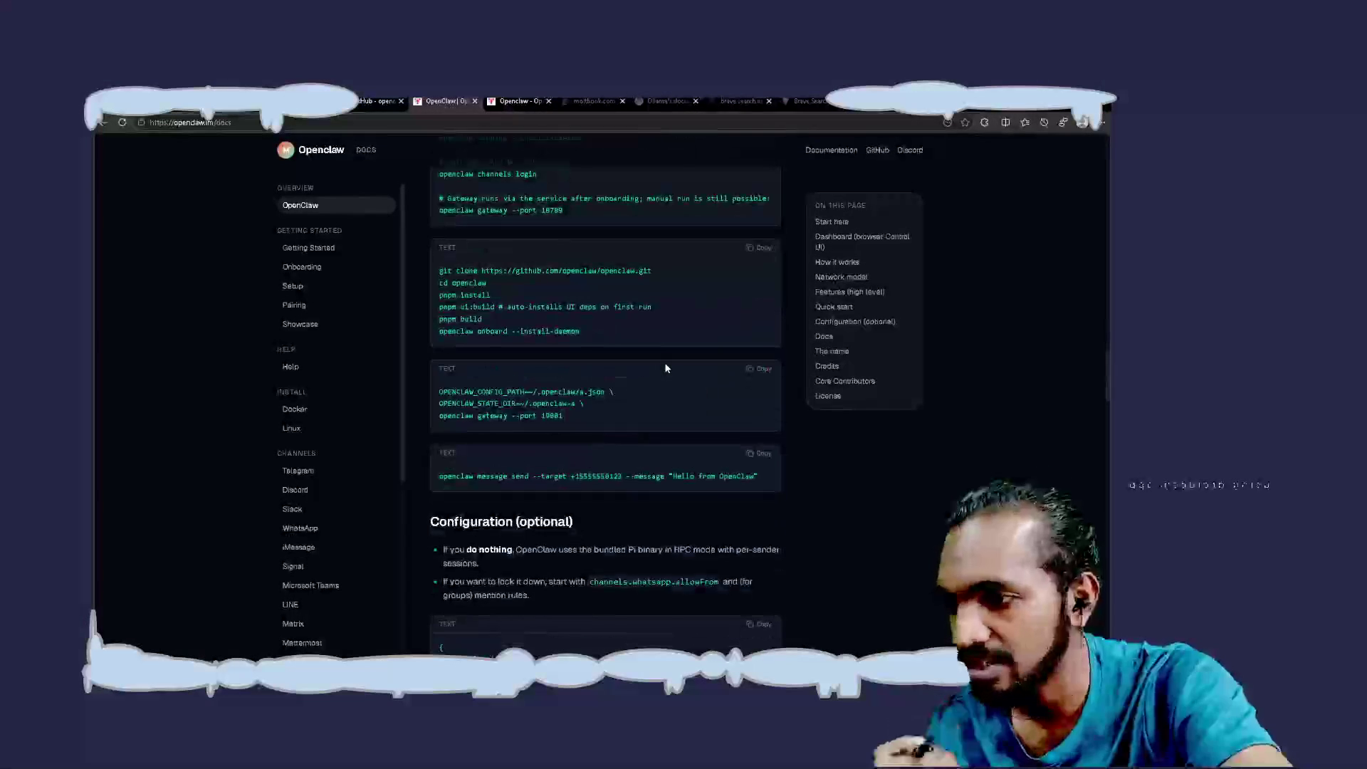
{"action": "scroll", "coordinate": [666, 368], "scroll_direction": "down", "scroll_amount": 3}
{"action": "scroll", "coordinate": [666, 368], "scroll_direction": "down", "scroll_amount": 3}
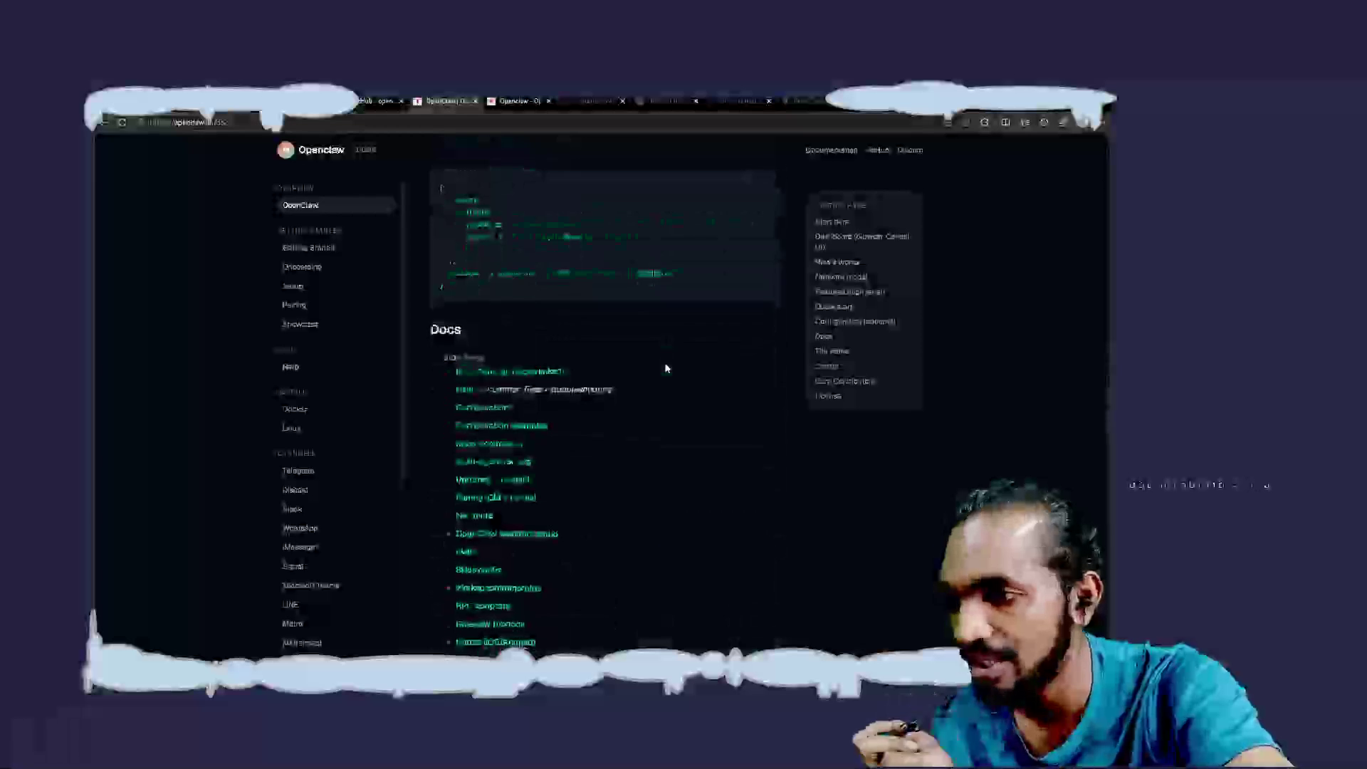
{"action": "scroll", "coordinate": [666, 368], "scroll_direction": "down", "scroll_amount": 3}
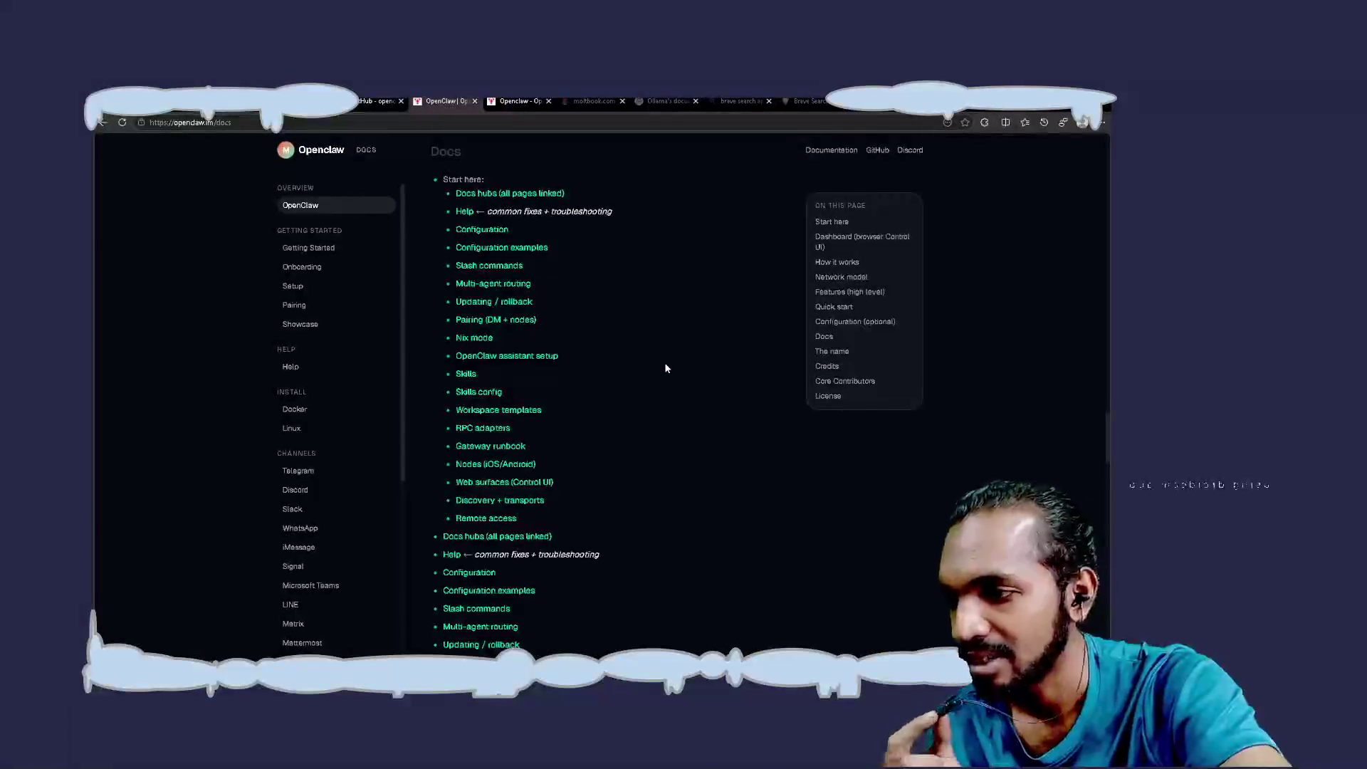
{"action": "scroll", "coordinate": [665, 368], "scroll_direction": "down", "scroll_amount": 10}
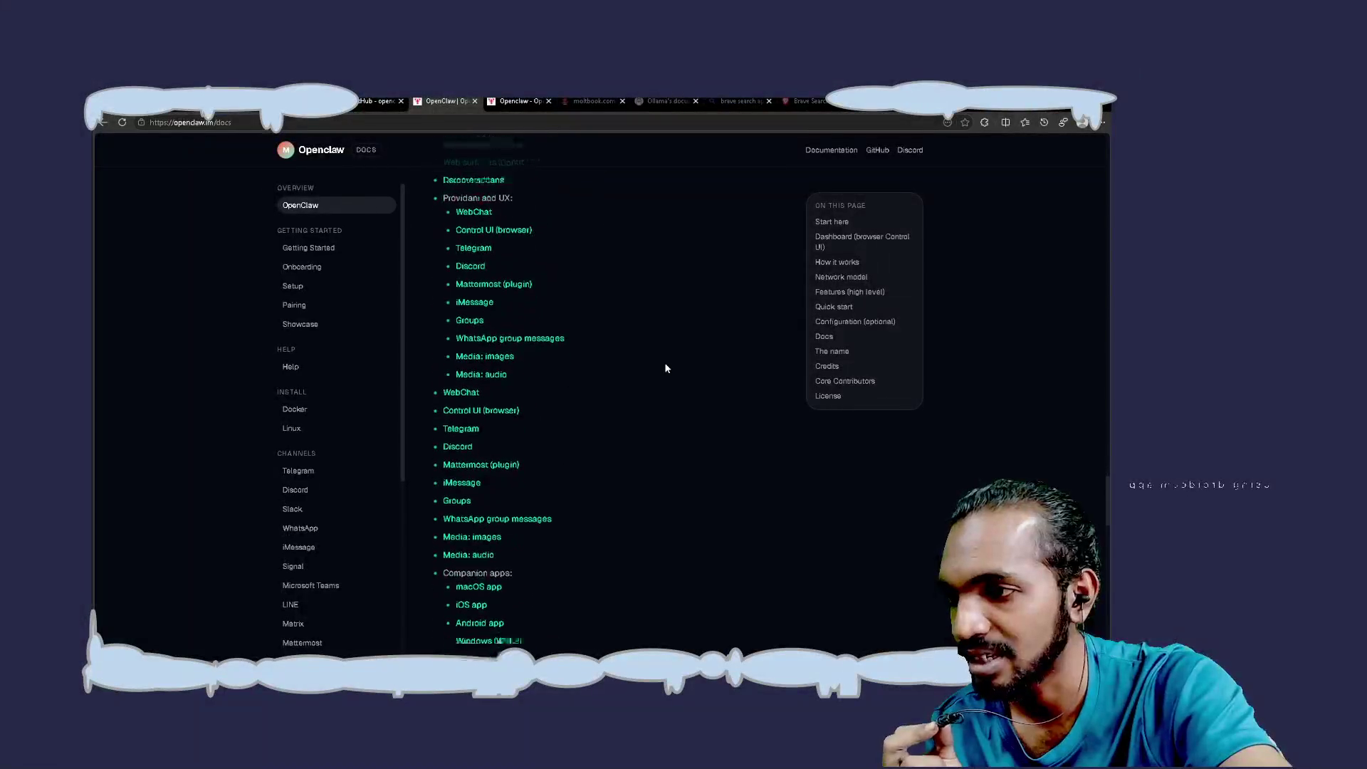
{"action": "scroll", "coordinate": [666, 368], "scroll_direction": "down", "scroll_amount": 6}
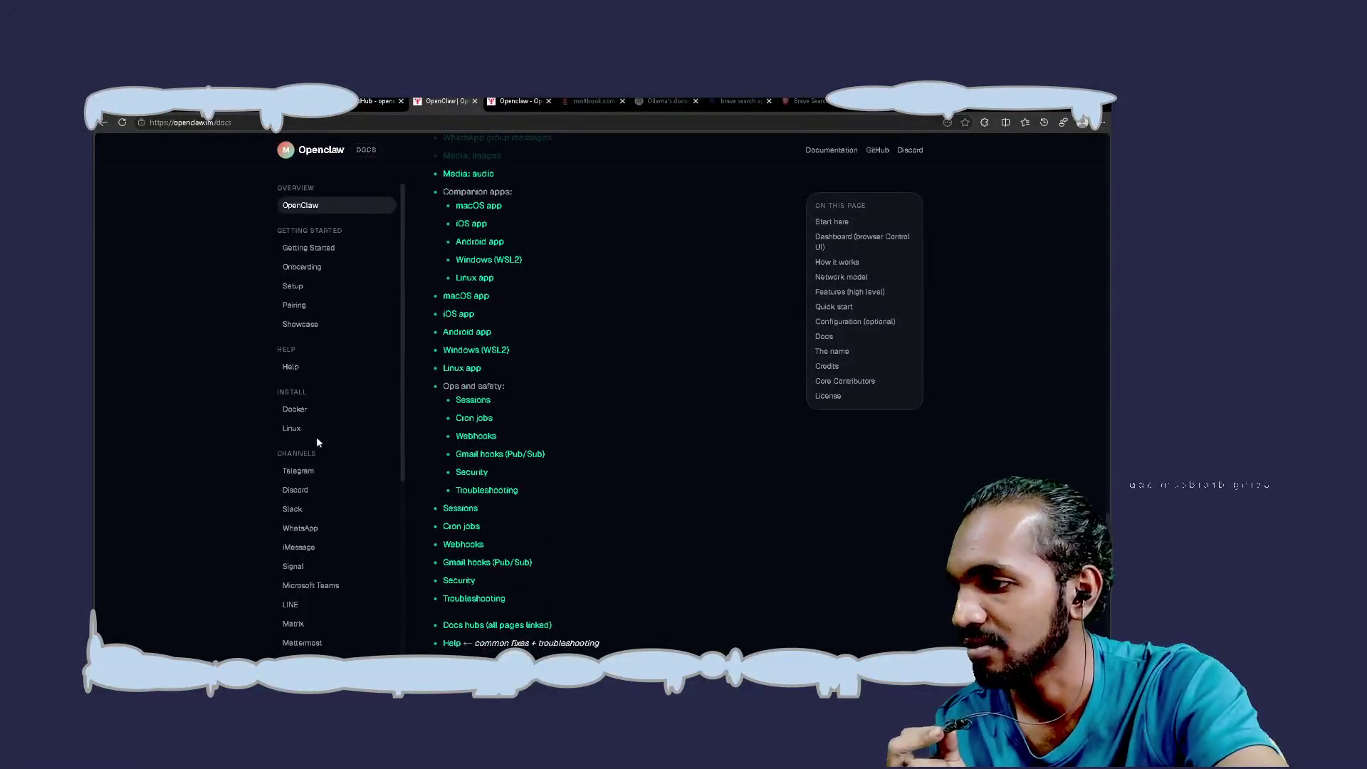
{"action": "scroll", "coordinate": [316, 437], "scroll_direction": "down", "scroll_amount": 5}
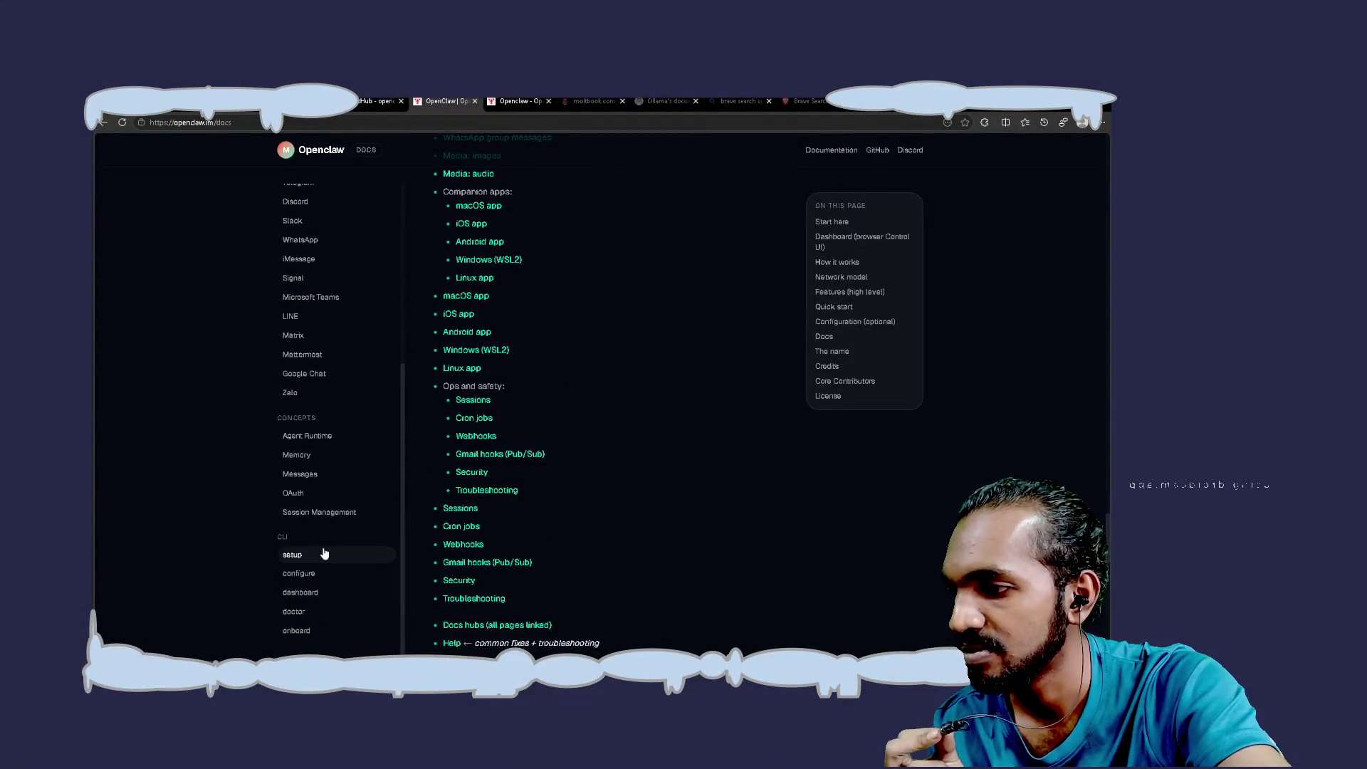
{"action": "scroll", "coordinate": [322, 553], "scroll_direction": "down", "scroll_amount": 3}
{"action": "scroll", "coordinate": [317, 413], "scroll_direction": "up", "scroll_amount": 8}
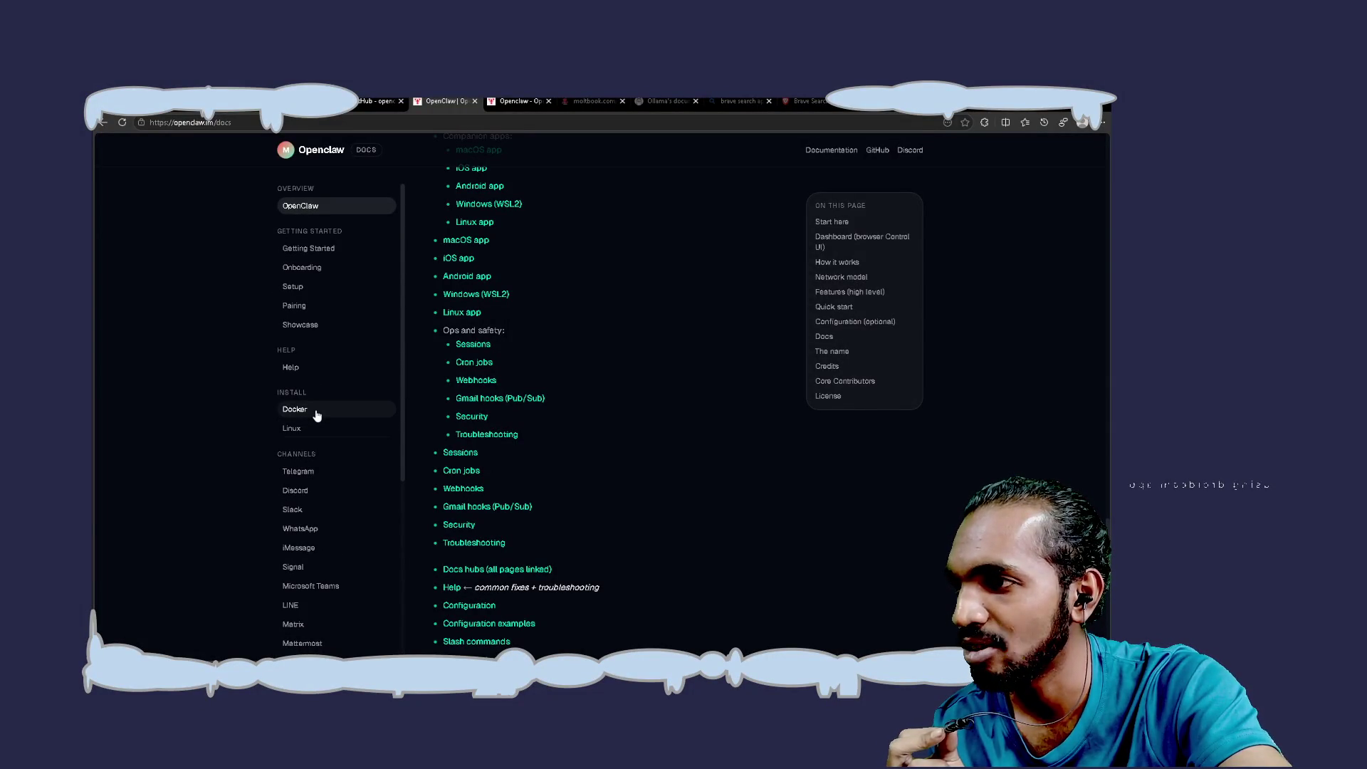
{"action": "scroll", "coordinate": [317, 415], "scroll_direction": "down", "scroll_amount": 4}
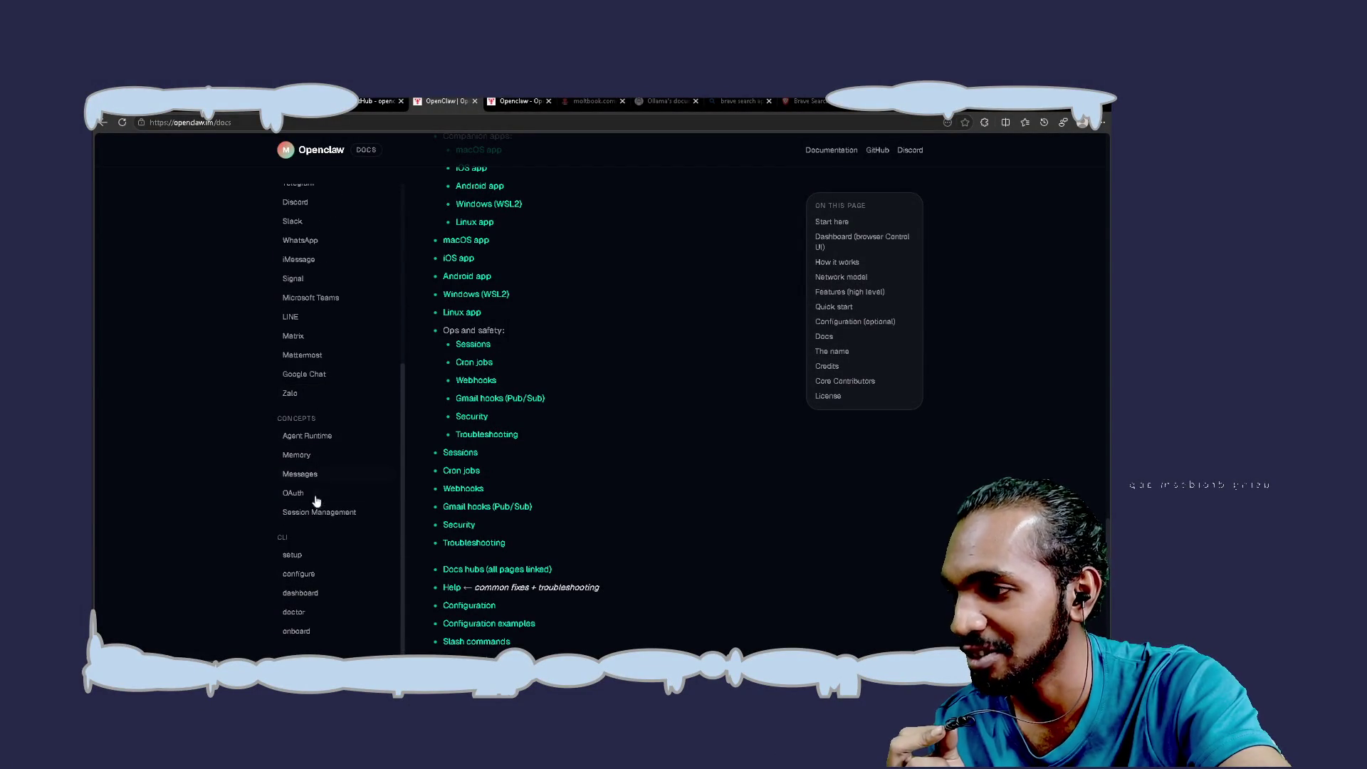
Open the onboard page under the CLI section of the docs sidebar
{"action": "left_click", "coordinate": [324, 629]}
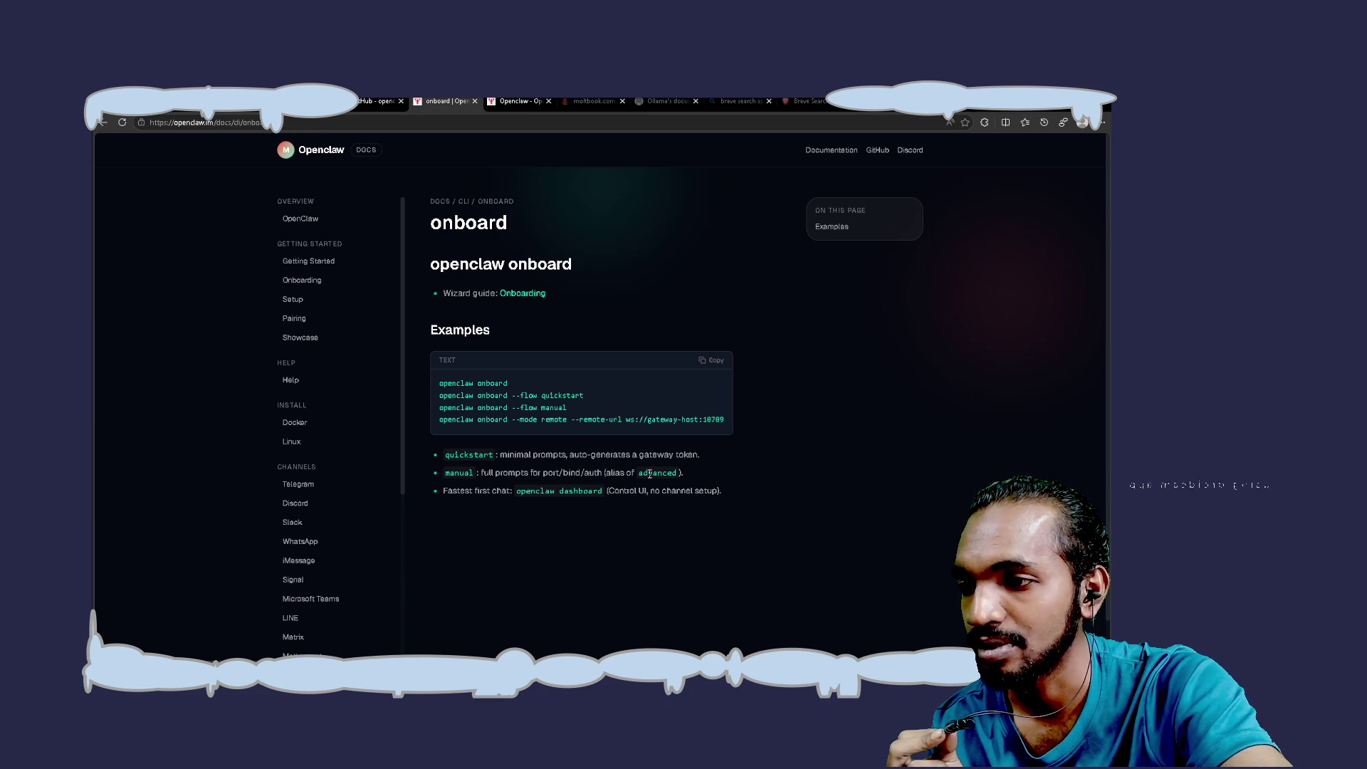
Open the full Onboarding wizard guide and read down through its steps
{"action": "left_click", "coordinate": [532, 296]}
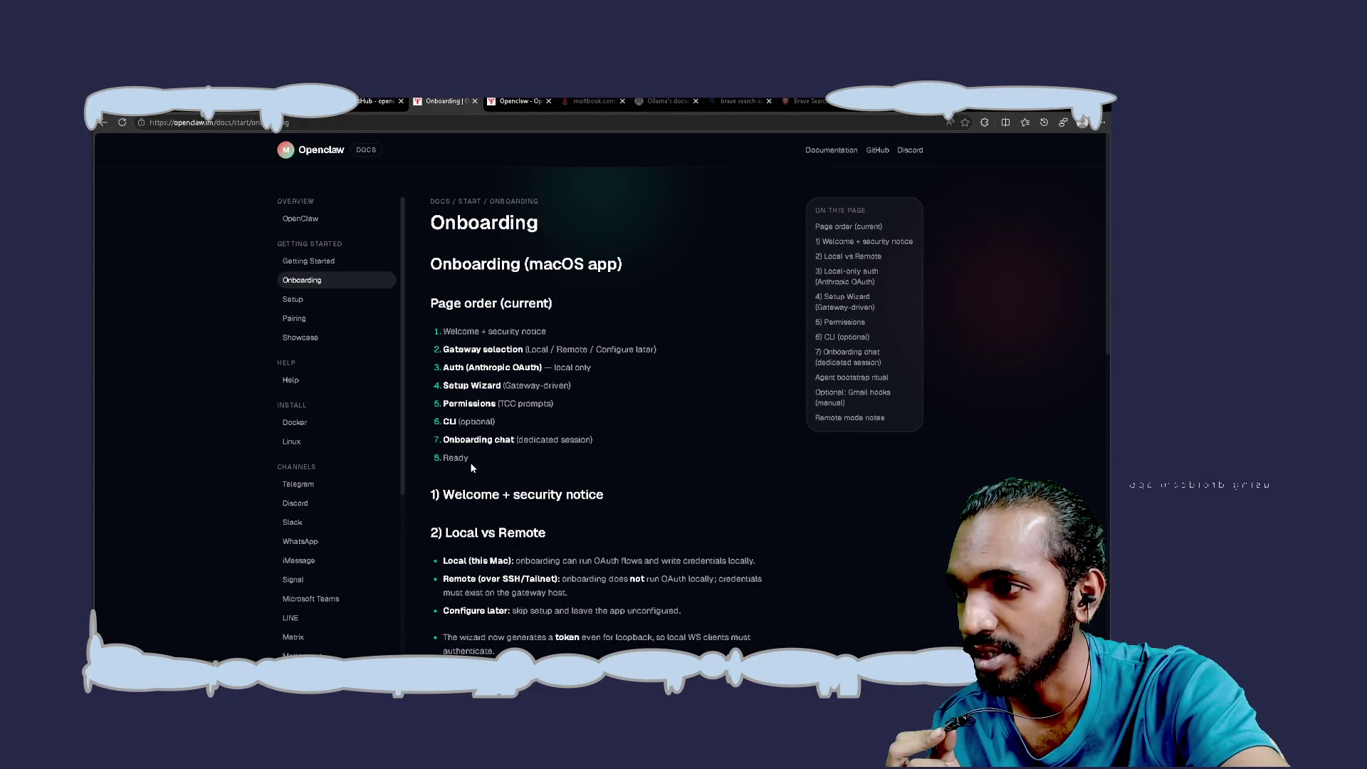
{"action": "scroll", "coordinate": [471, 466], "scroll_direction": "down", "scroll_amount": 3}
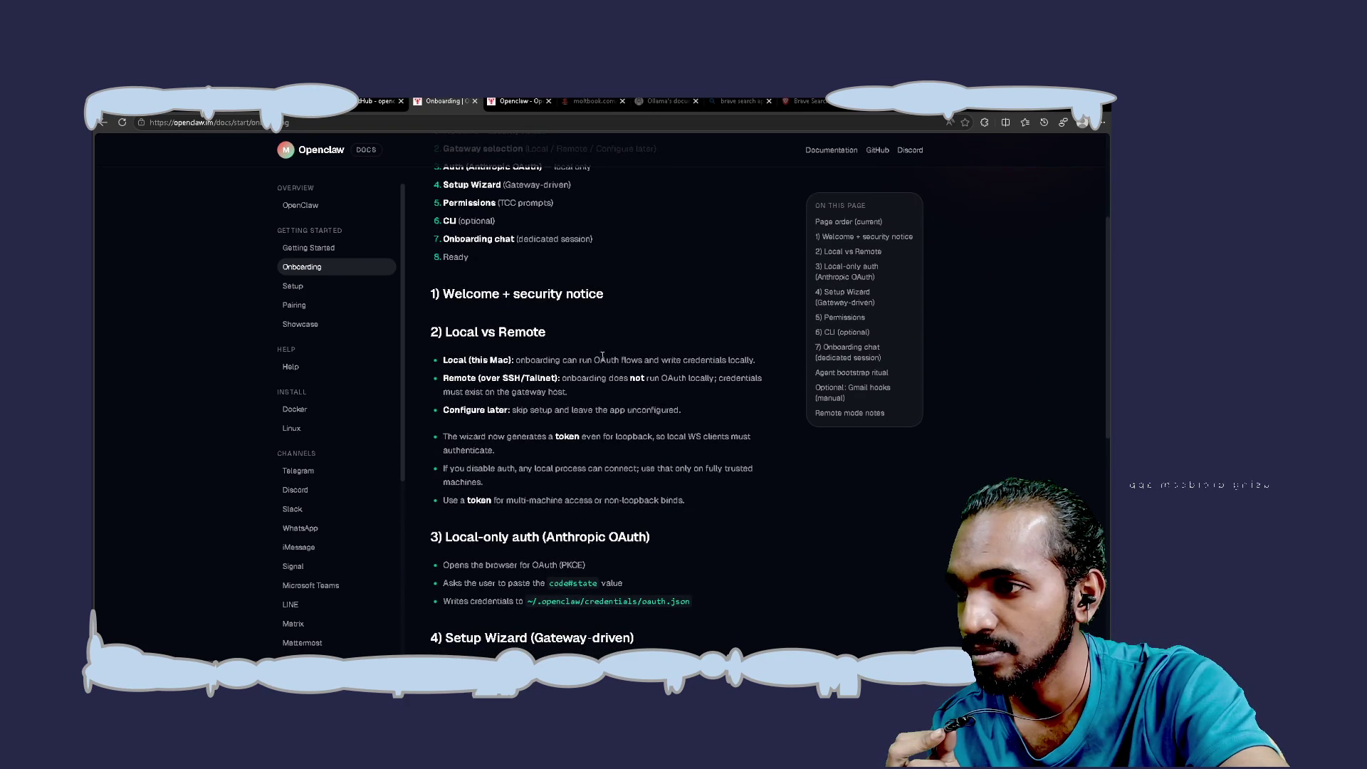
{"action": "scroll", "coordinate": [562, 392], "scroll_direction": "down", "scroll_amount": 3}
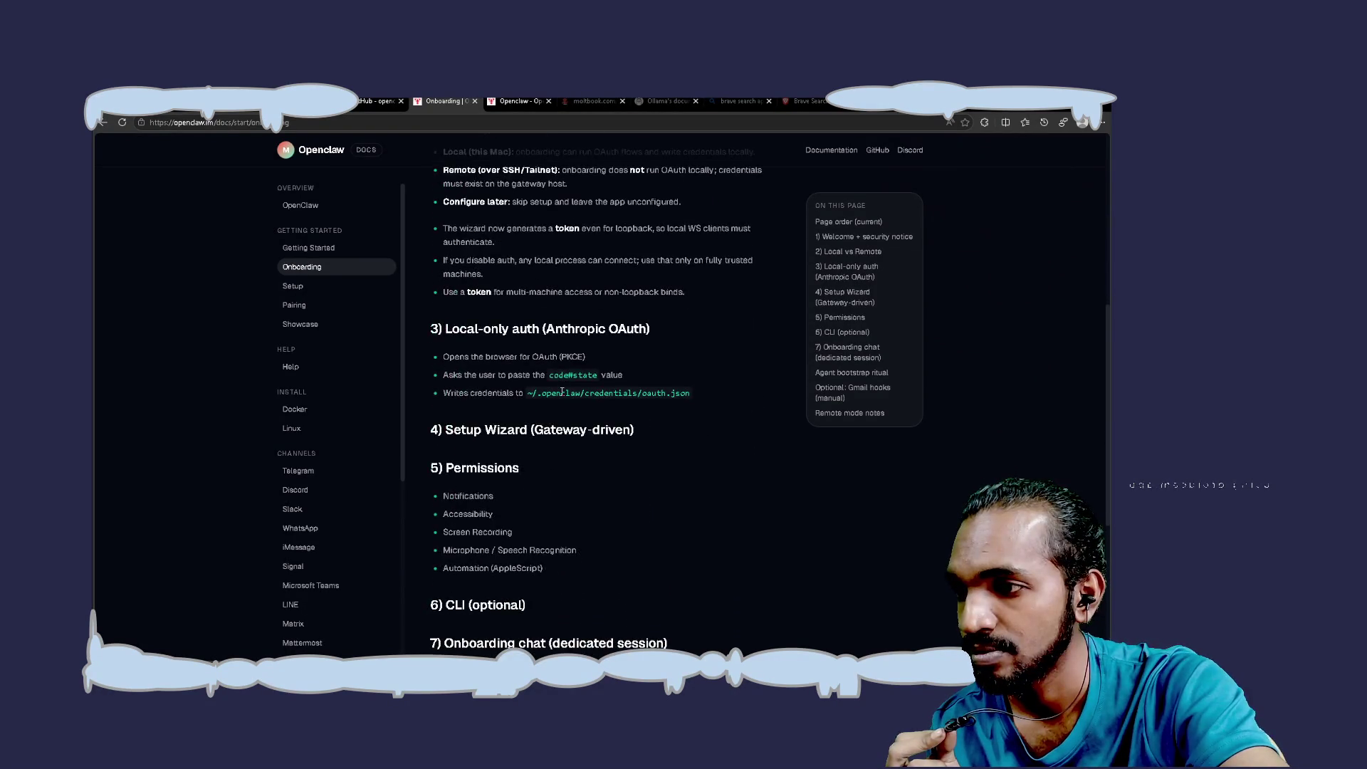
{"action": "scroll", "coordinate": [562, 392], "scroll_direction": "down", "scroll_amount": 4}
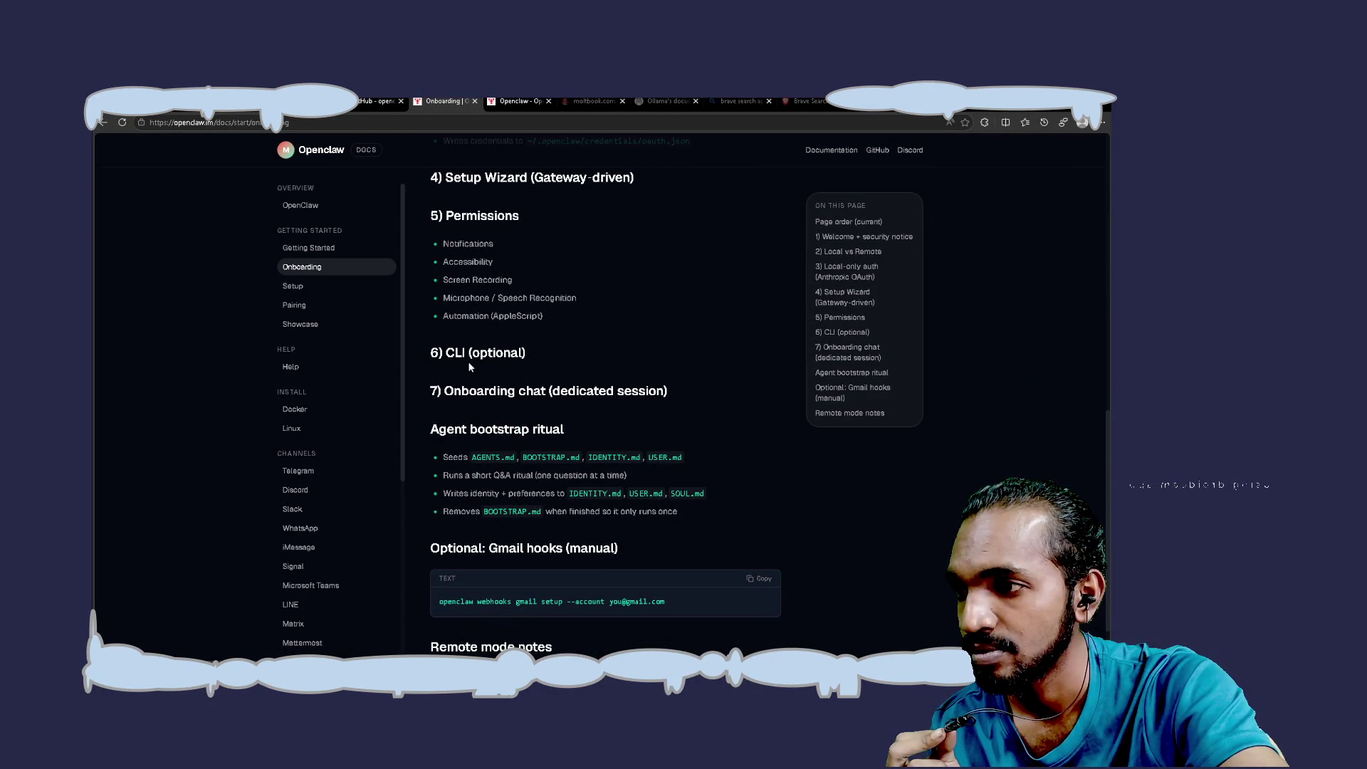
{"action": "scroll", "coordinate": [566, 407], "scroll_direction": "down", "scroll_amount": 1}
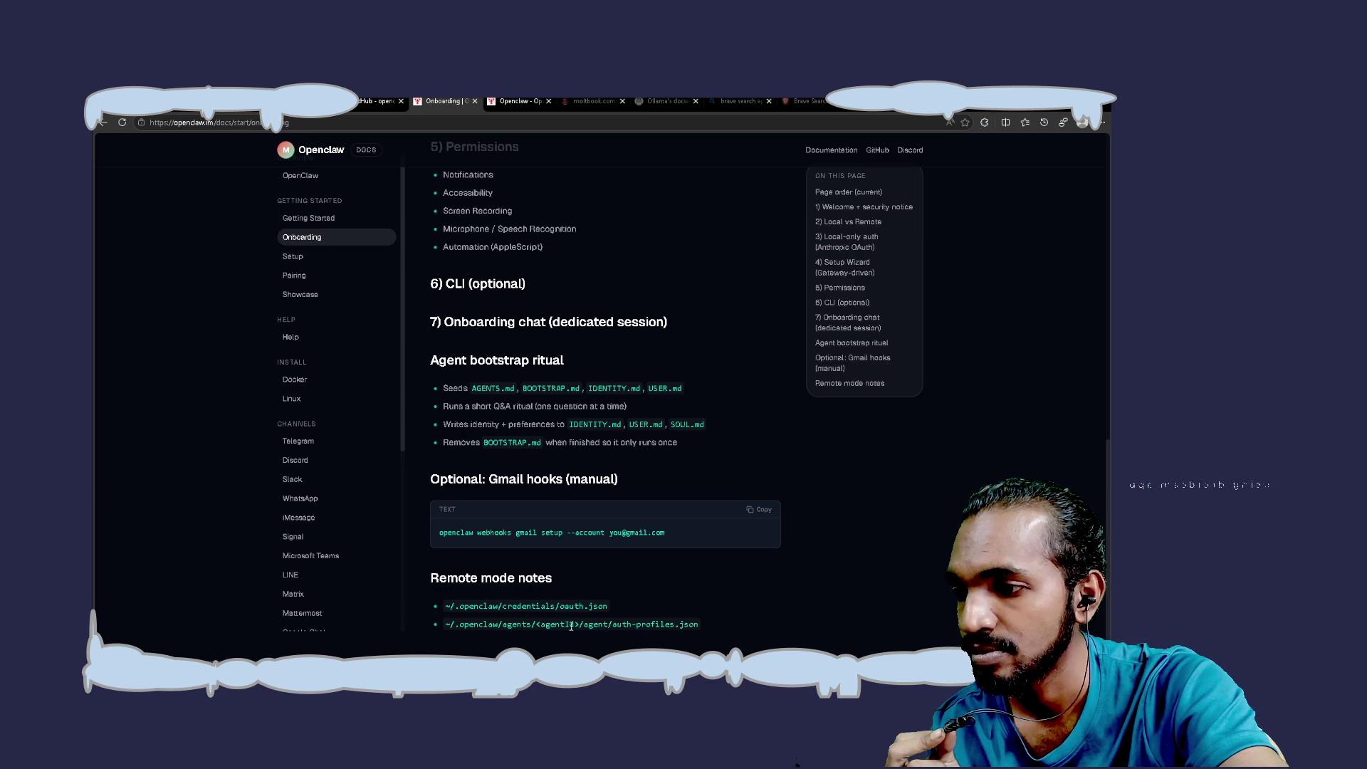
Scroll back up the Onboarding guide, open the Setup page, then return to the GitHub README
{"action": "scroll", "coordinate": [558, 558], "scroll_direction": "up", "scroll_amount": 1}
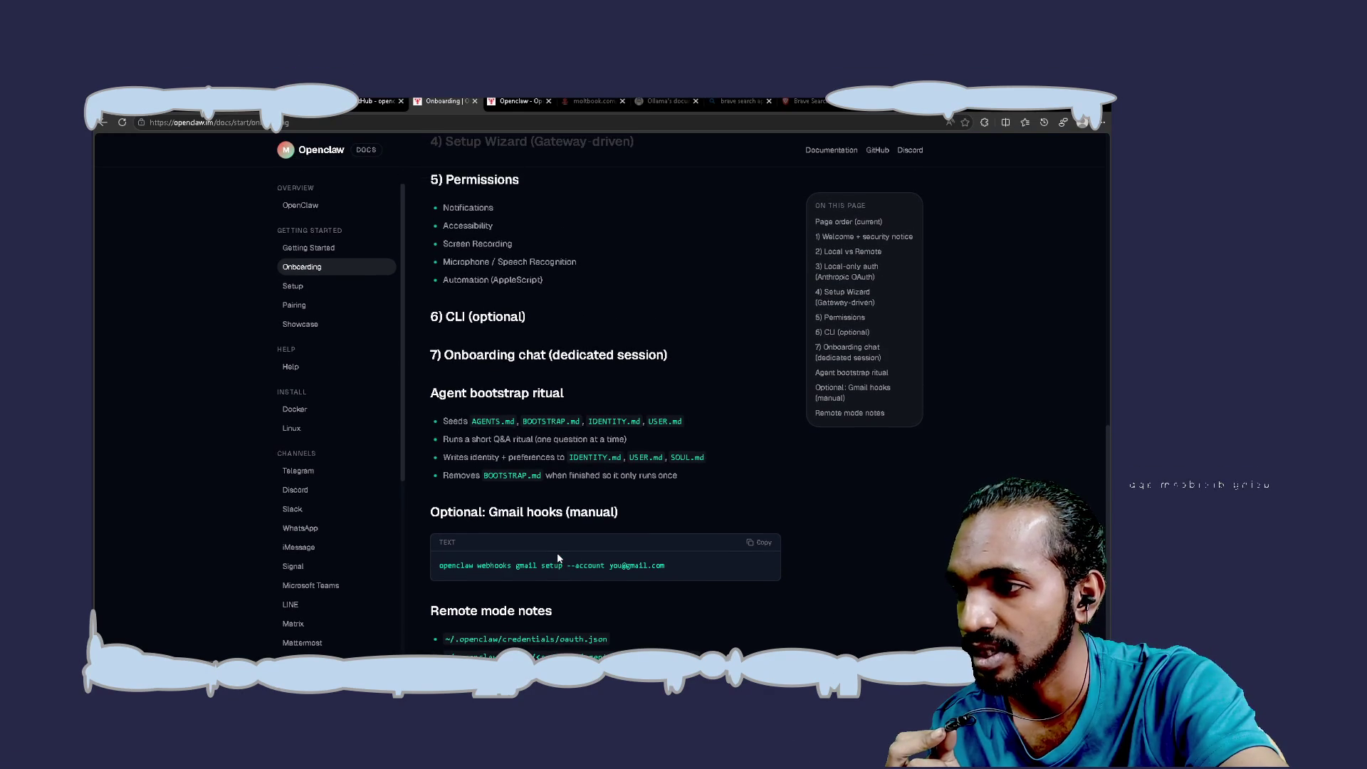
{"action": "scroll", "coordinate": [529, 426], "scroll_direction": "up", "scroll_amount": 1}
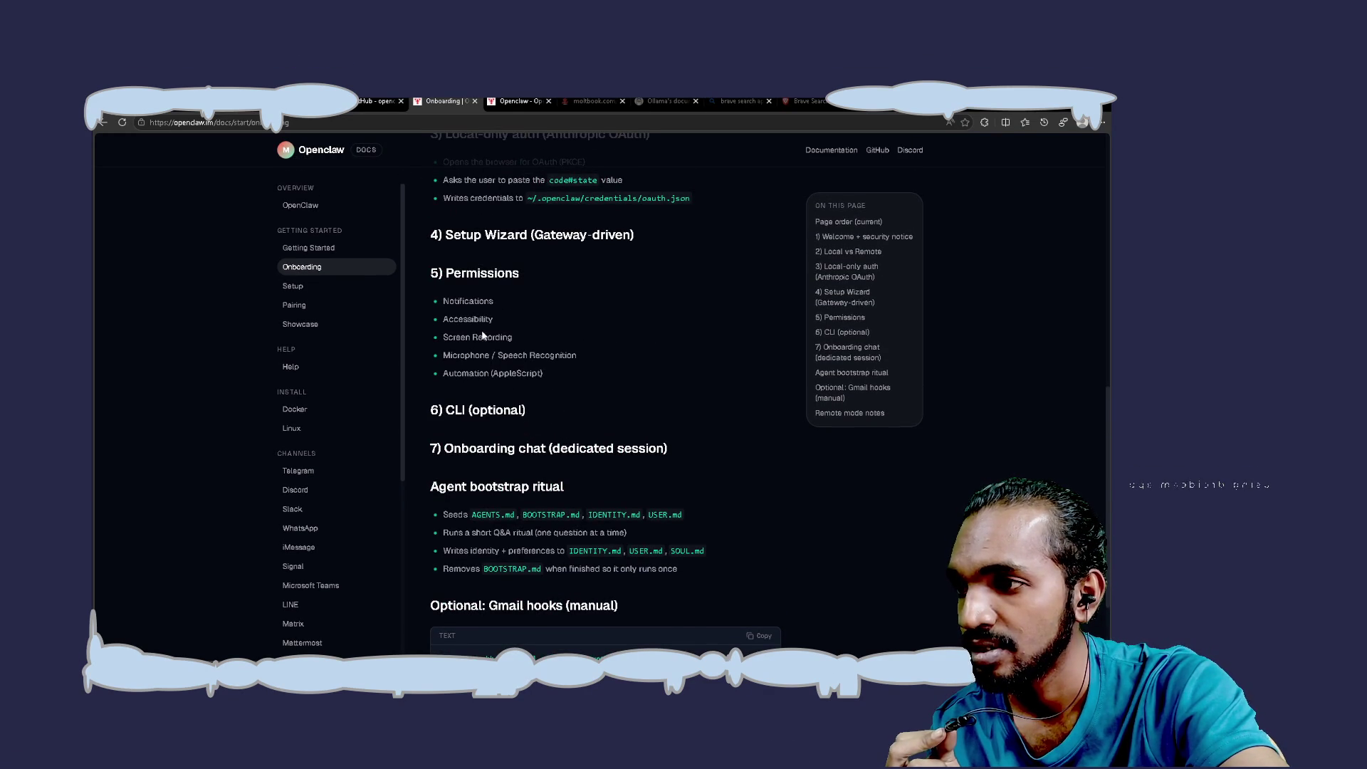
{"action": "scroll", "coordinate": [508, 378], "scroll_direction": "up", "scroll_amount": 1}
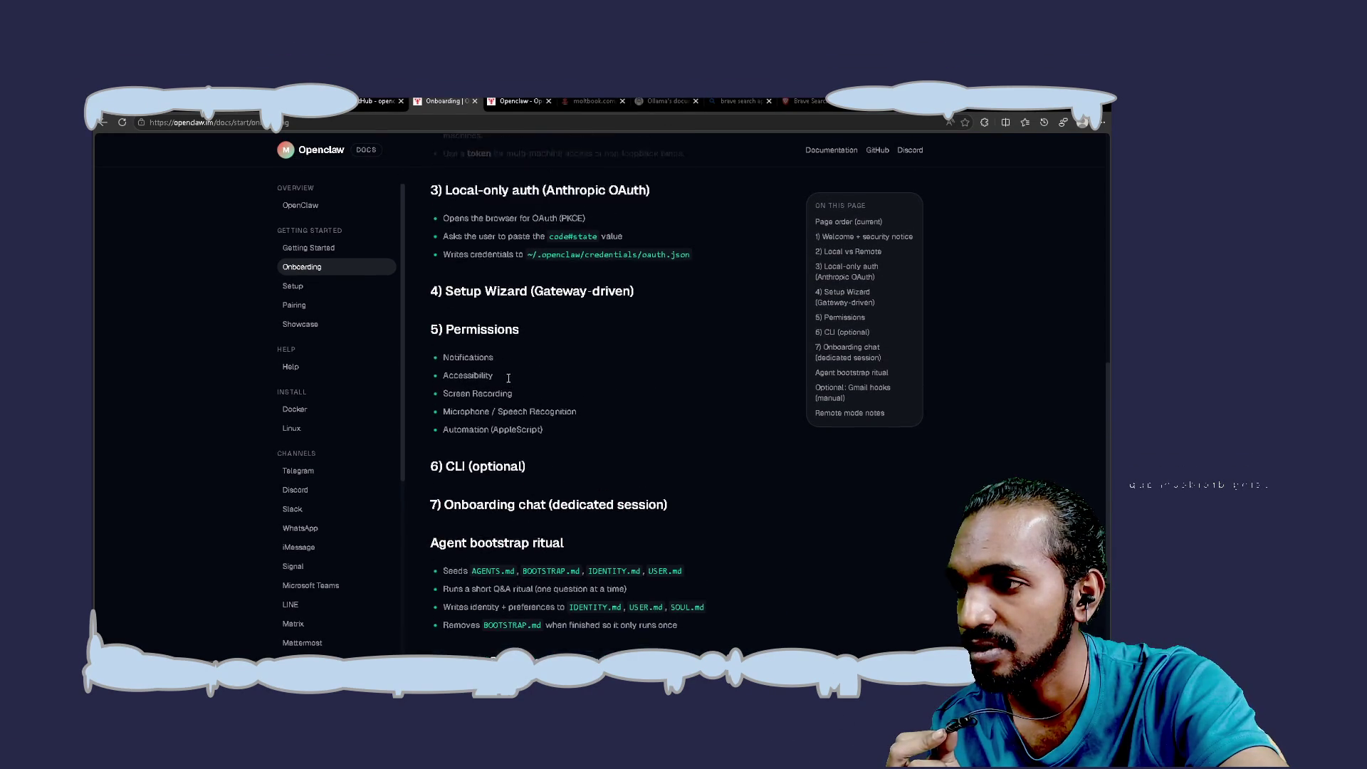
{"action": "scroll", "coordinate": [507, 379], "scroll_direction": "up", "scroll_amount": 2}
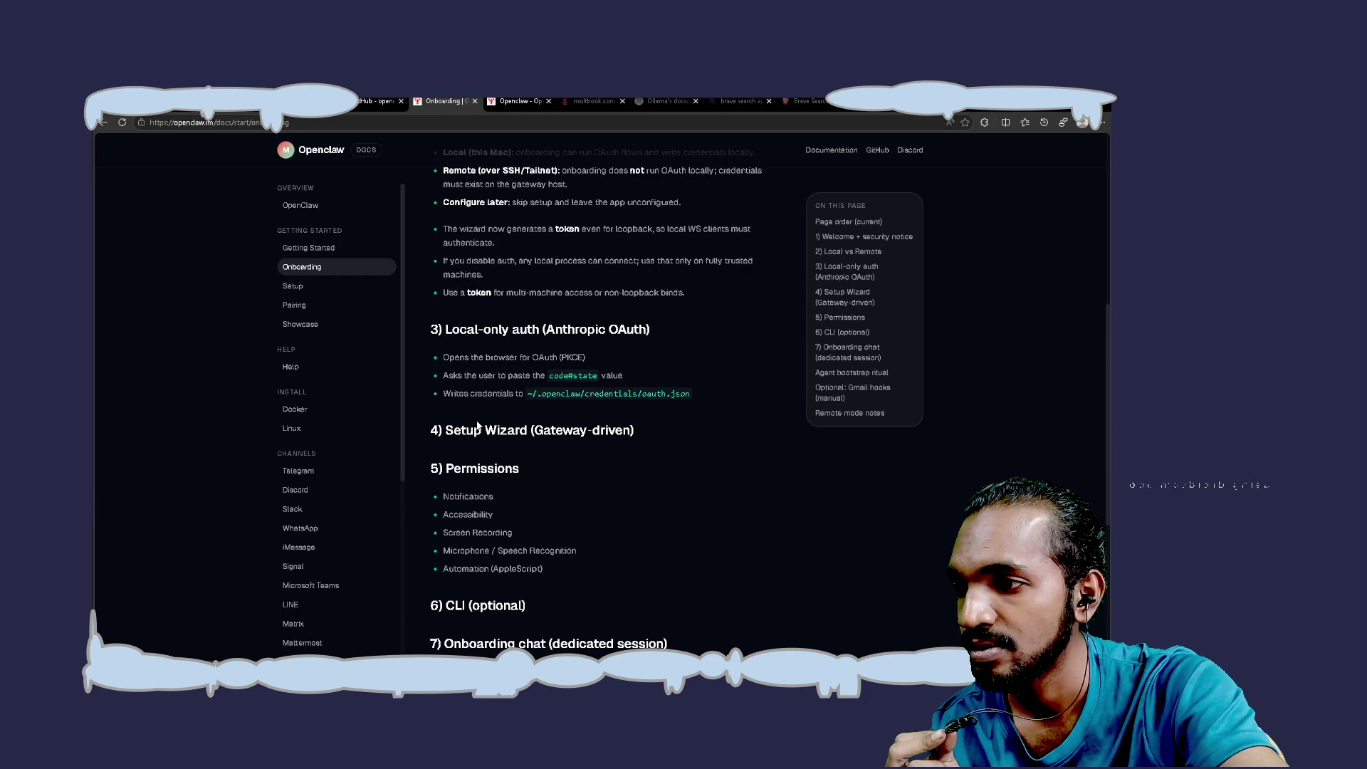
{"action": "scroll", "coordinate": [516, 418], "scroll_direction": "up", "scroll_amount": 2}
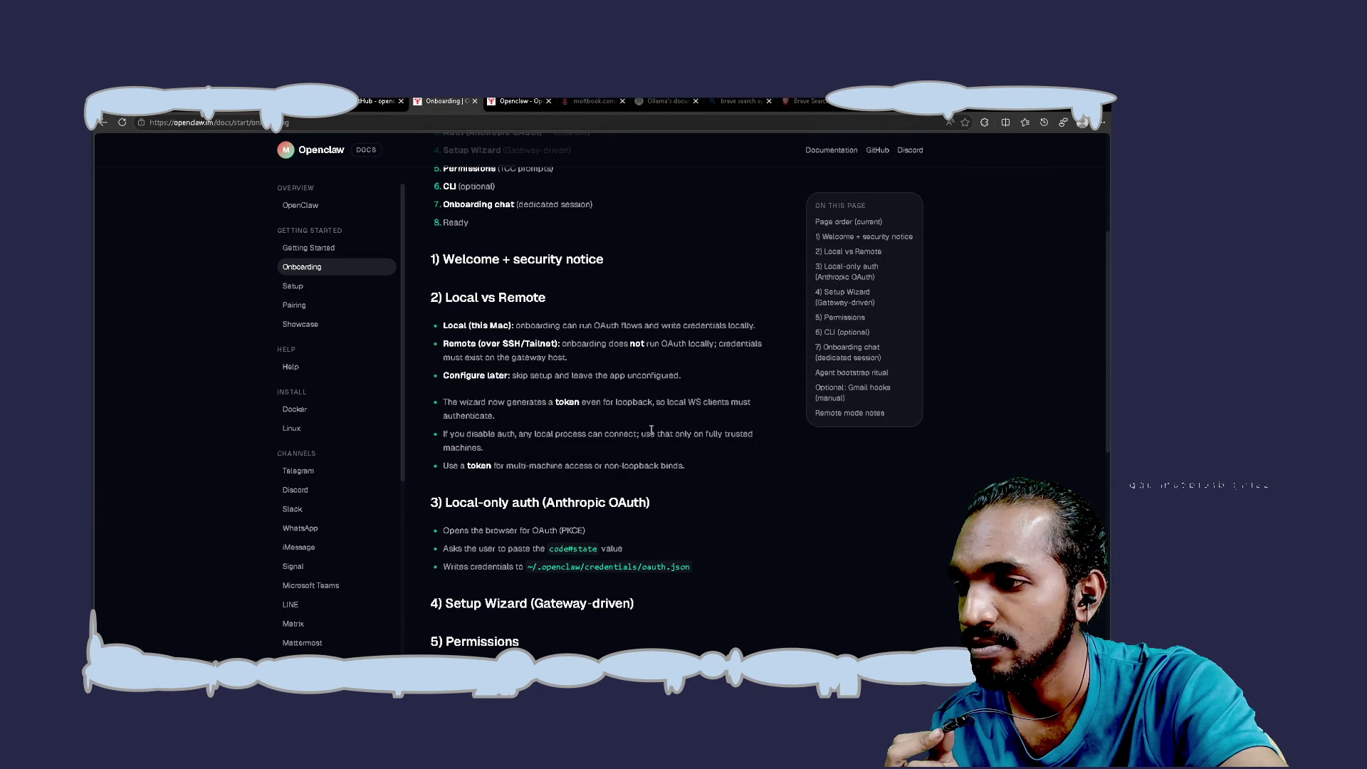
{"action": "scroll", "coordinate": [650, 430], "scroll_direction": "up", "scroll_amount": 2}
{"action": "left_click", "coordinate": [307, 287]}
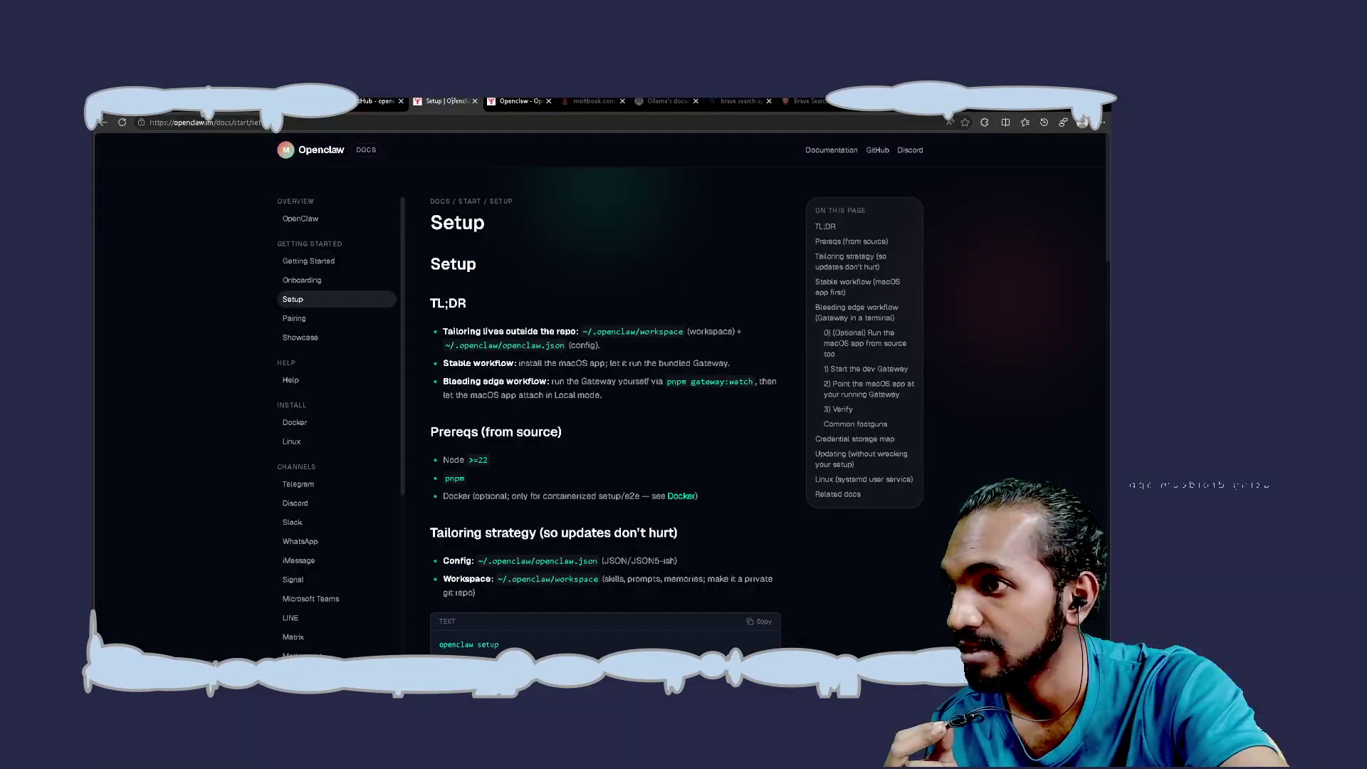
{"action": "left_click", "coordinate": [377, 101]}
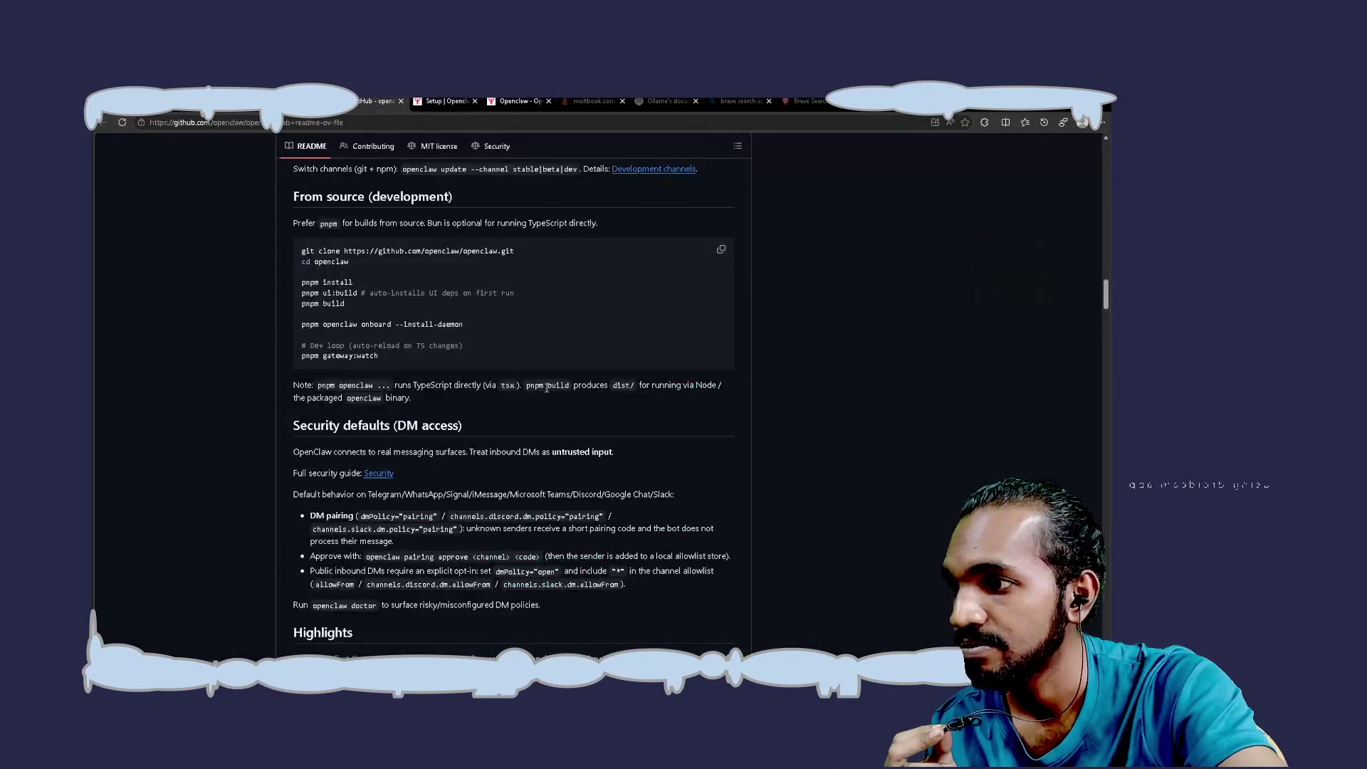
Scroll up to the README intro and open its Onboarding link in a background tab
{"action": "scroll", "coordinate": [546, 387], "scroll_direction": "up", "scroll_amount": 6}
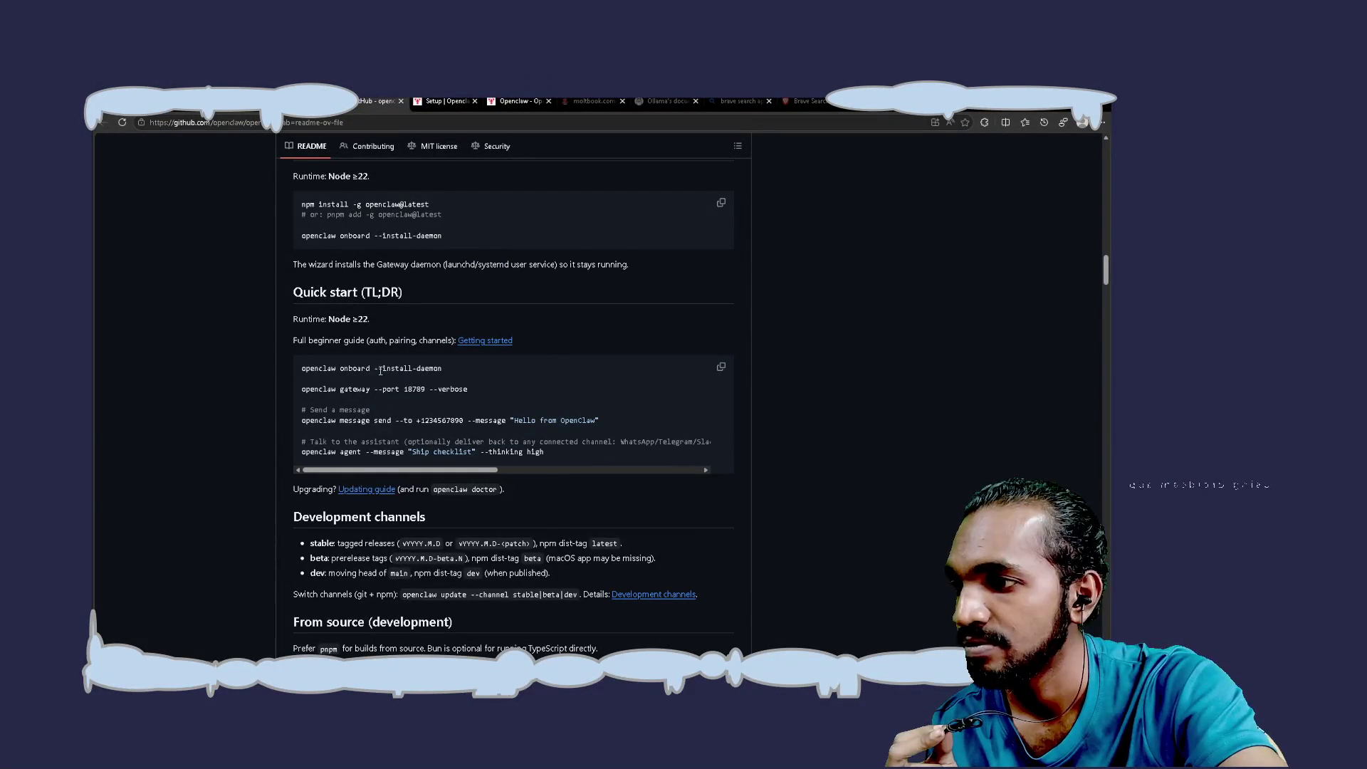
{"action": "scroll", "coordinate": [420, 271], "scroll_direction": "up", "scroll_amount": 3}
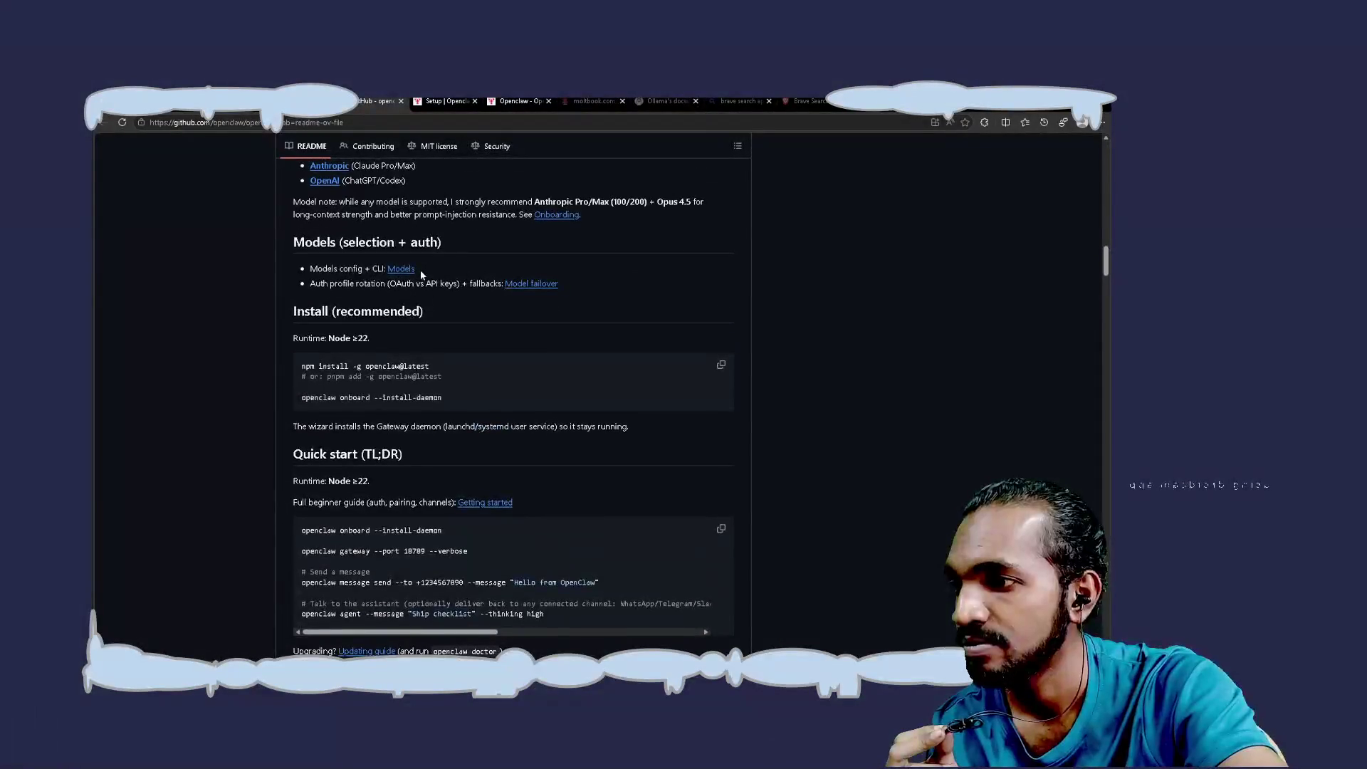
{"action": "scroll", "coordinate": [420, 274], "scroll_direction": "up", "scroll_amount": 1}
{"action": "scroll", "coordinate": [420, 275], "scroll_direction": "up", "scroll_amount": 1}
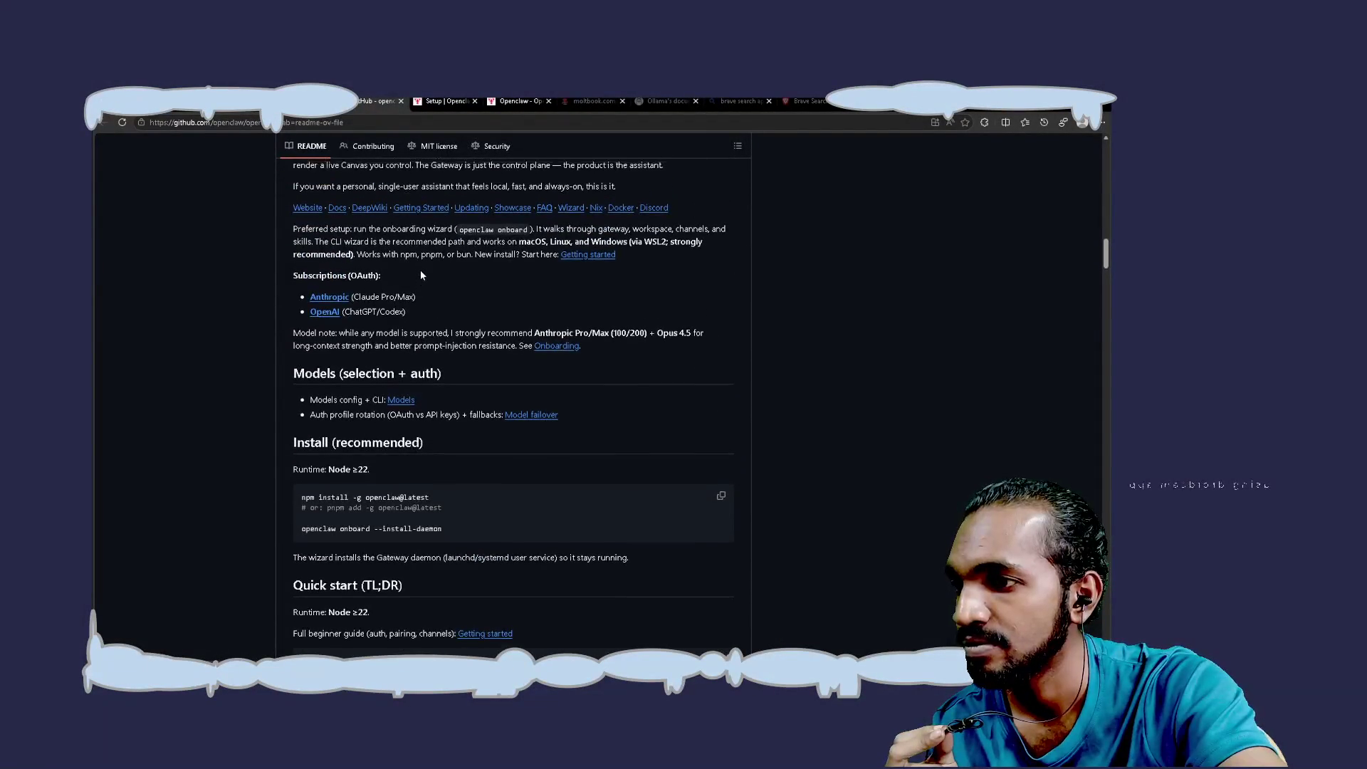
{"action": "middle_click", "coordinate": [558, 348]}
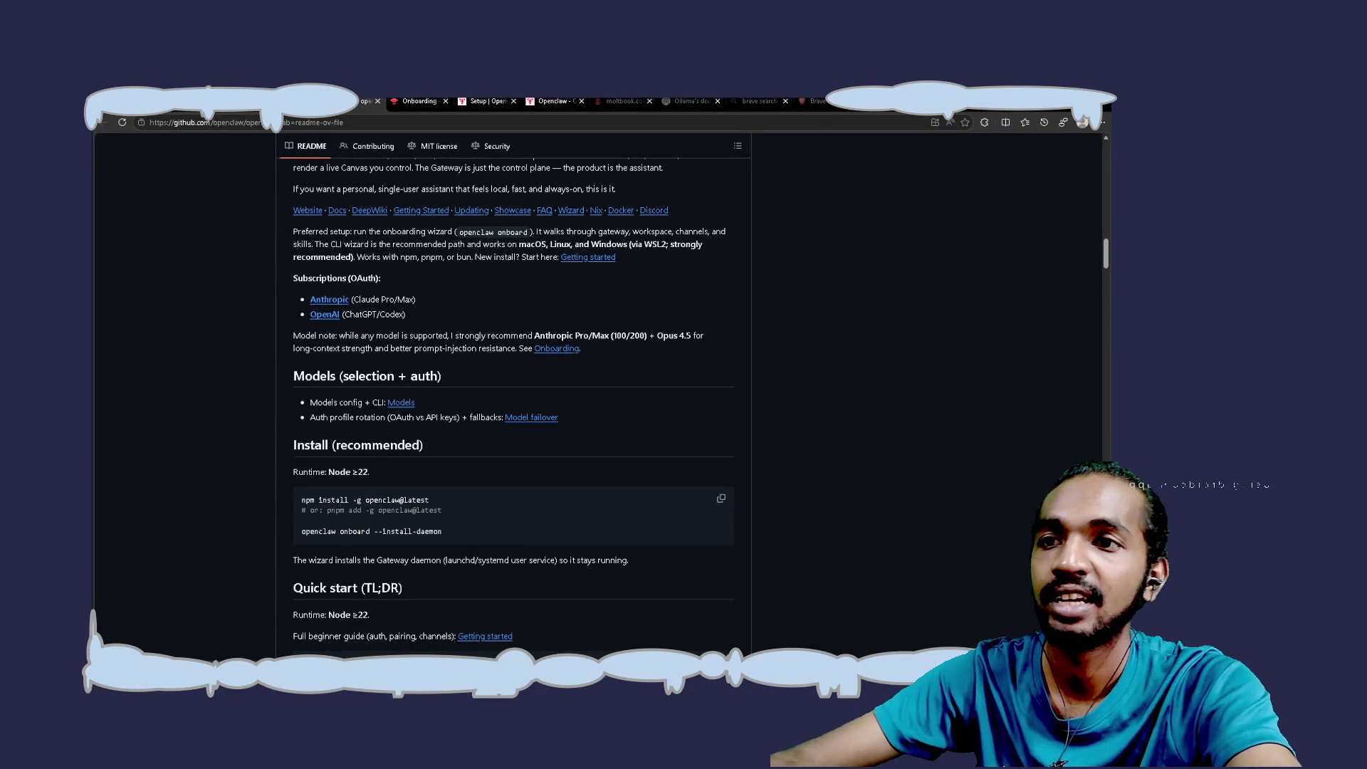
Search Bing in a new tab for 'prompt injection ollama'
{"action": "key", "text": "ctrl+t"}
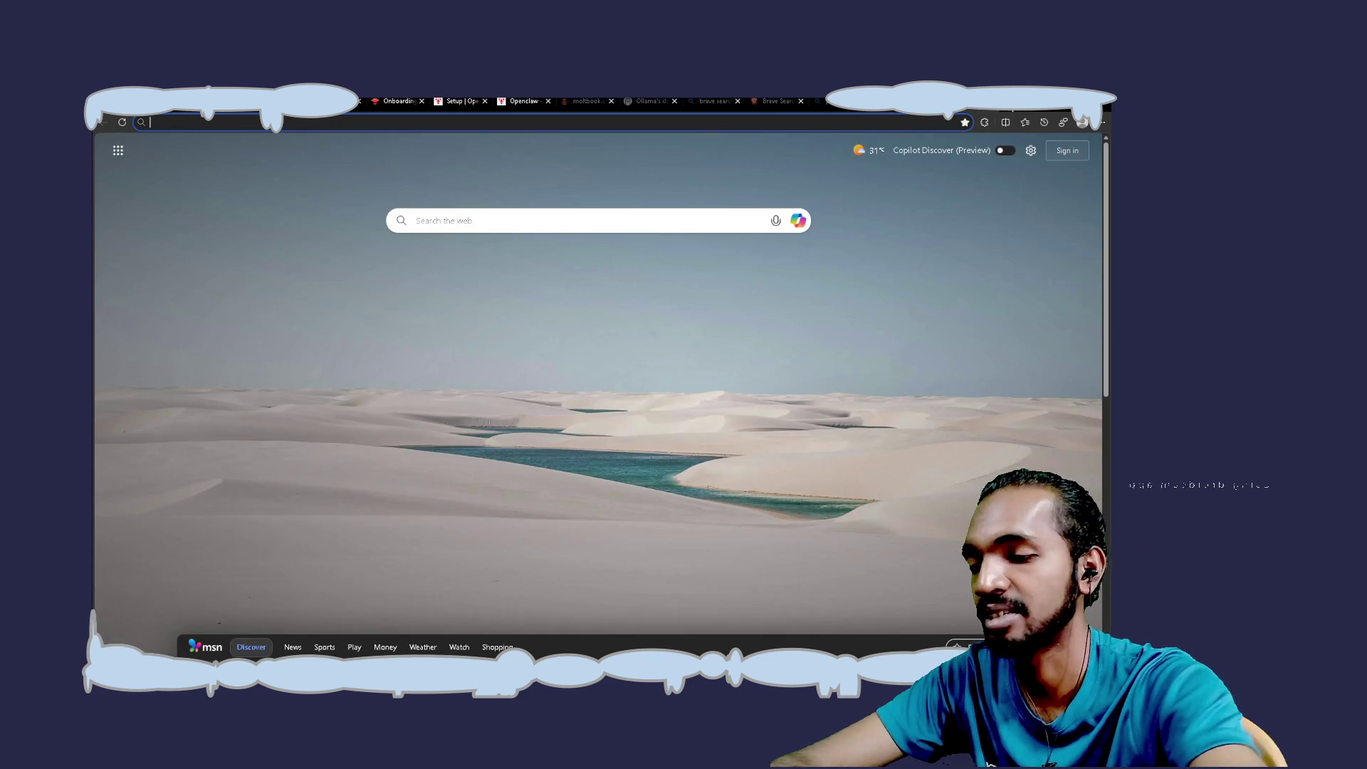
{"action": "type", "text": "prompt inkec"}
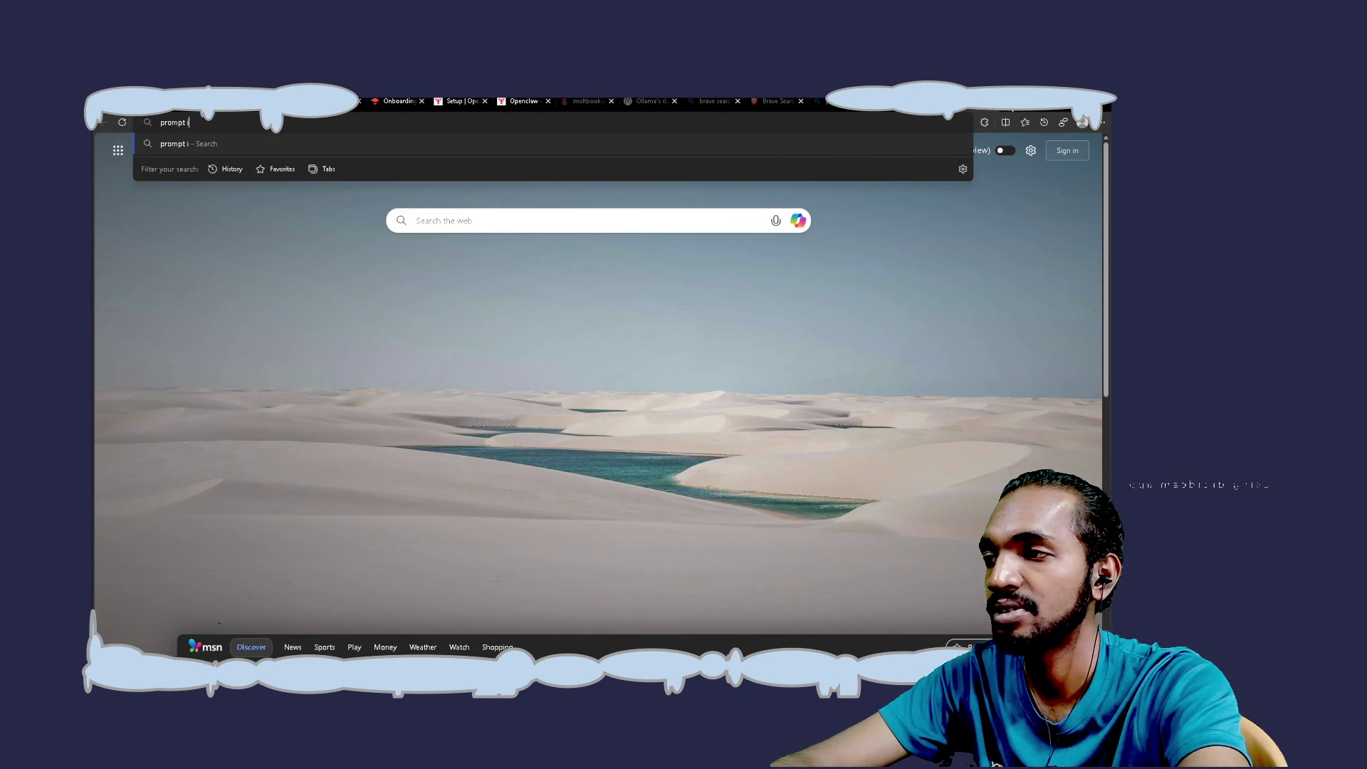
{"action": "key", "text": "BackSpace"}
{"action": "key", "text": "BackSpace"}
{"action": "key", "text": "BackSpace"}
{"action": "type", "text": "in"}
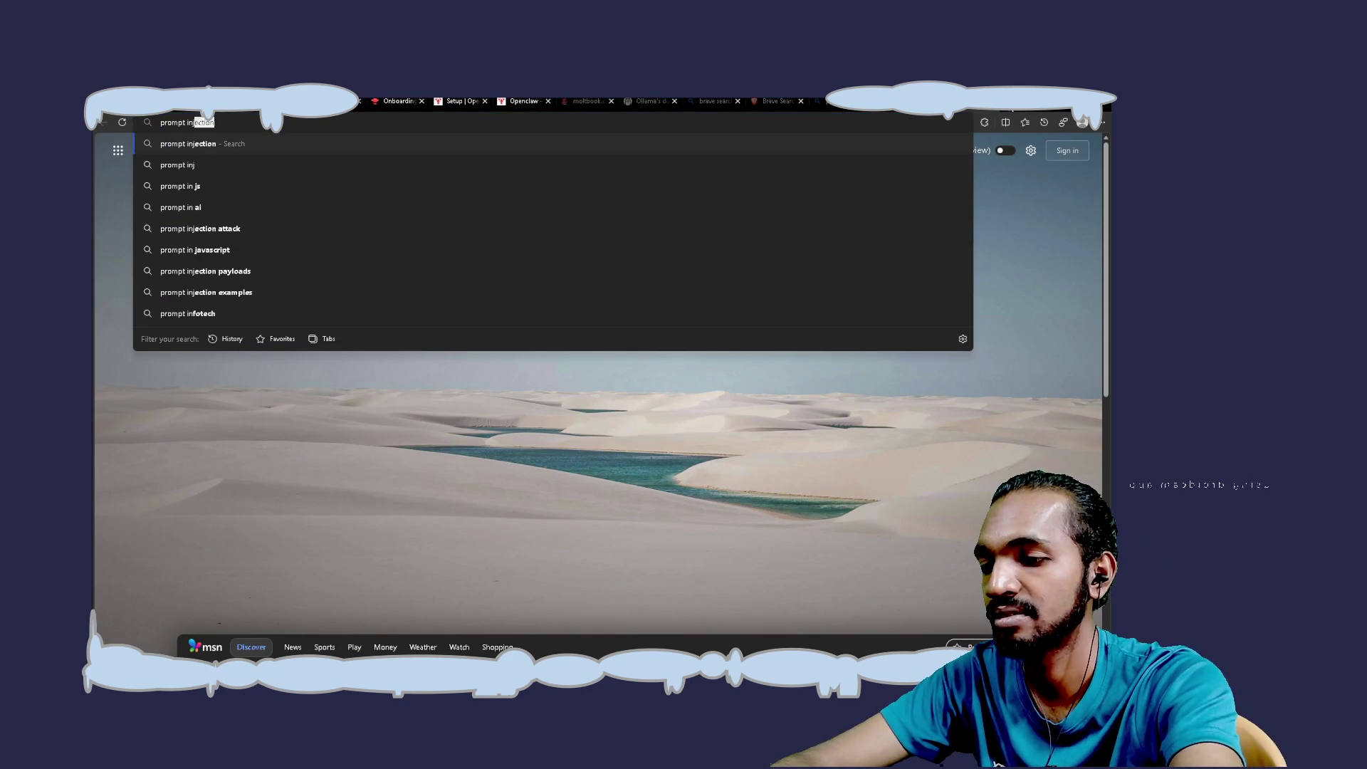
{"action": "type", "text": "jection ollama"}
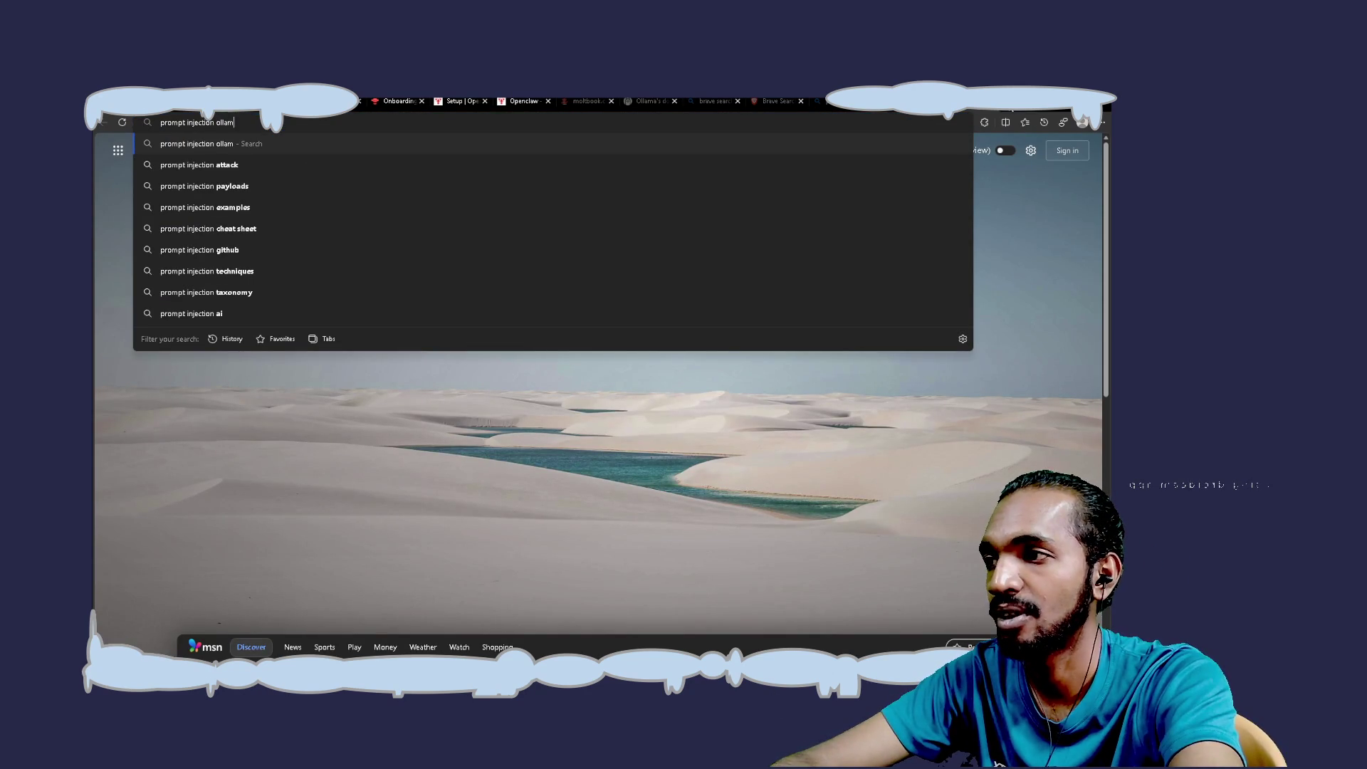
{"action": "key", "text": "Return"}
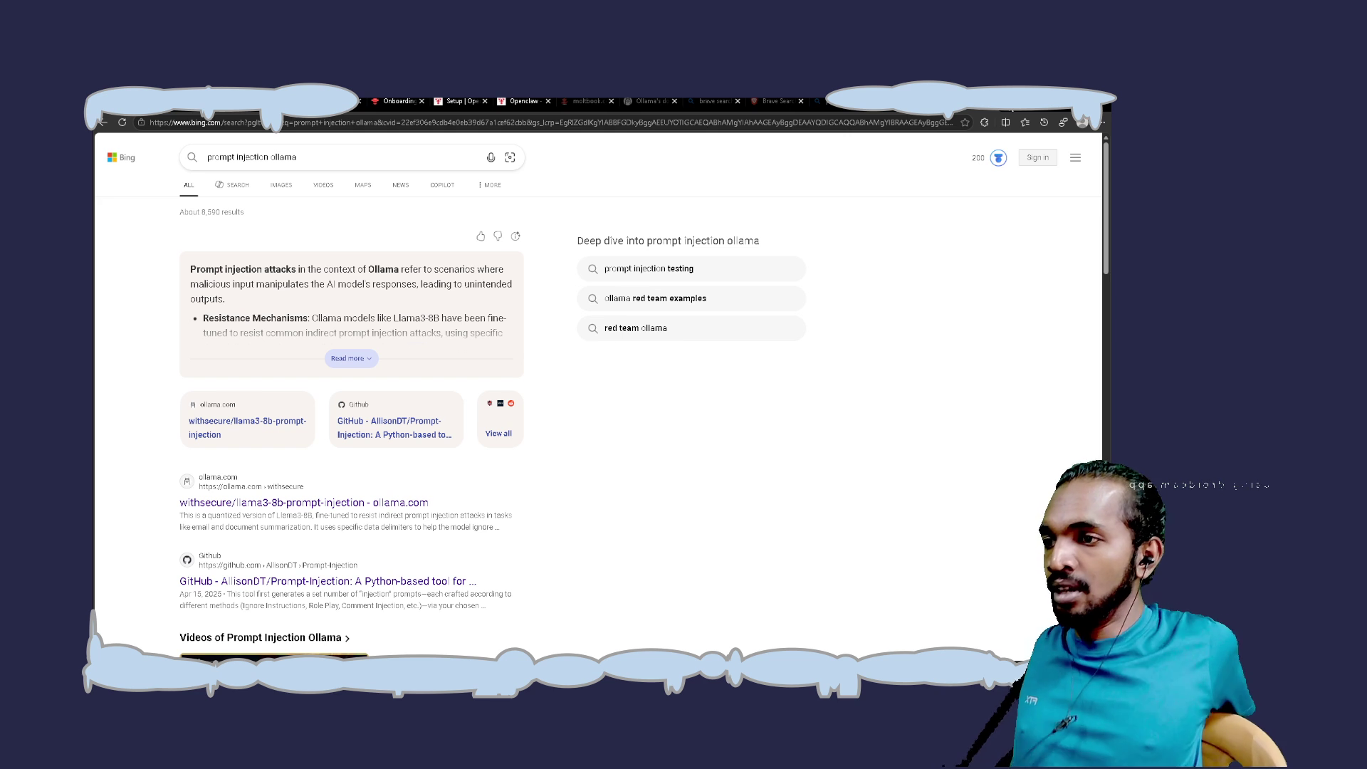
Expand the AI summary, then refine the search to 'prompt injection resistance ollama'
{"action": "mouse_move", "coordinate": [516, 237]}
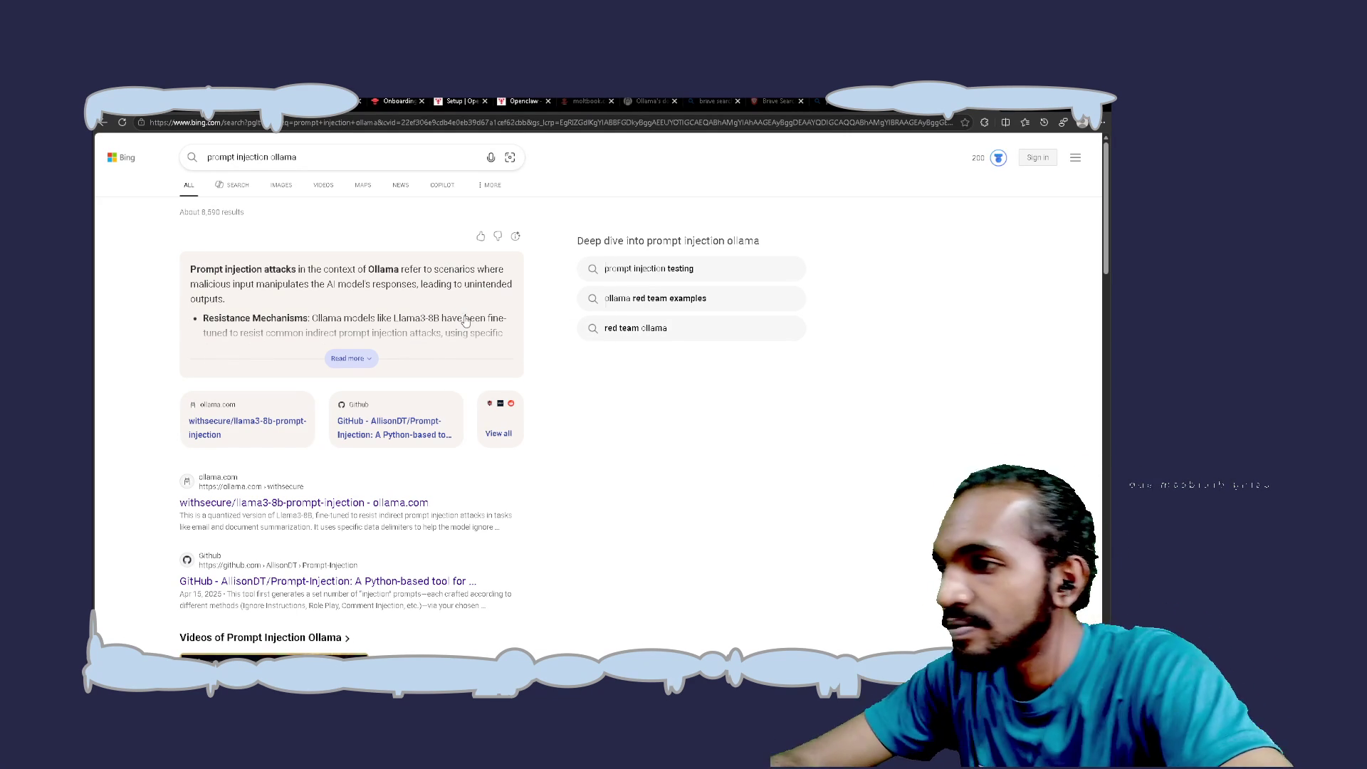
{"action": "left_click", "coordinate": [360, 366]}
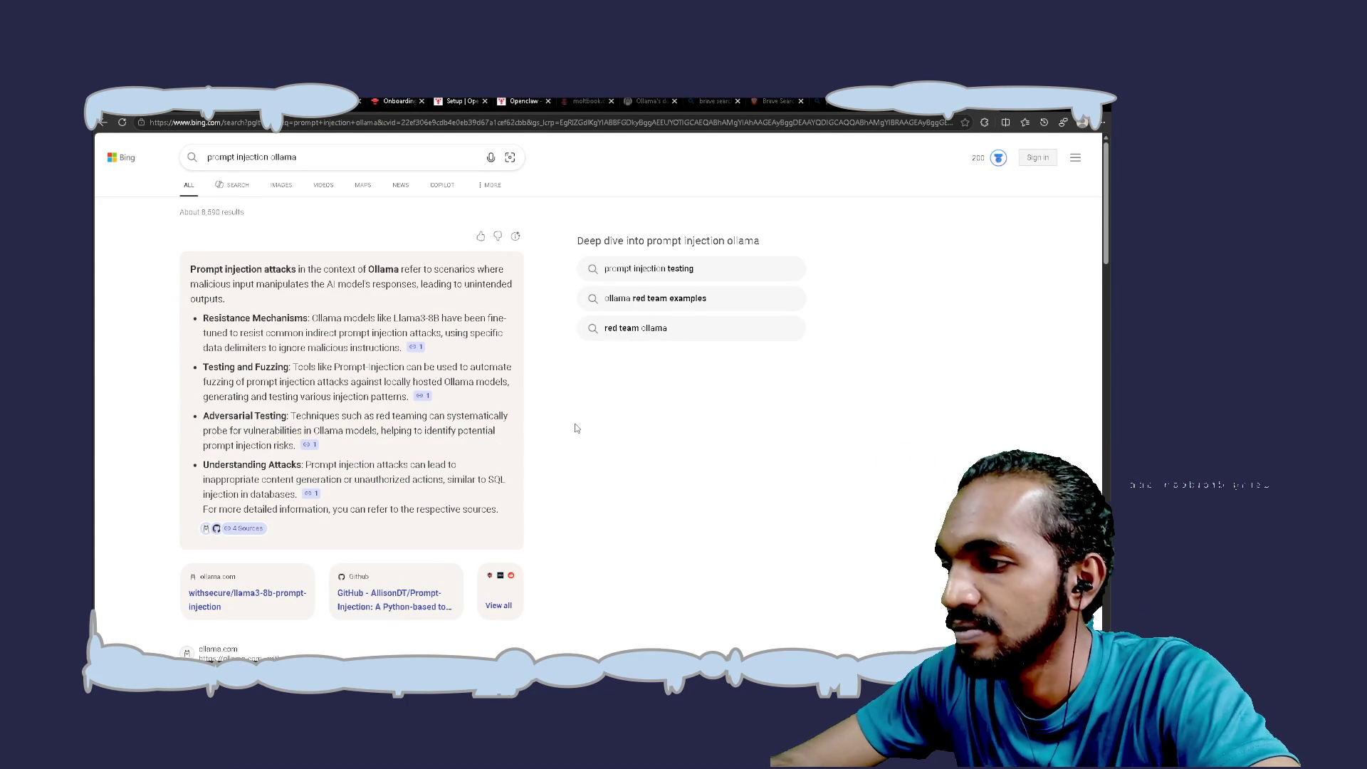
{"action": "left_click", "coordinate": [322, 158]}
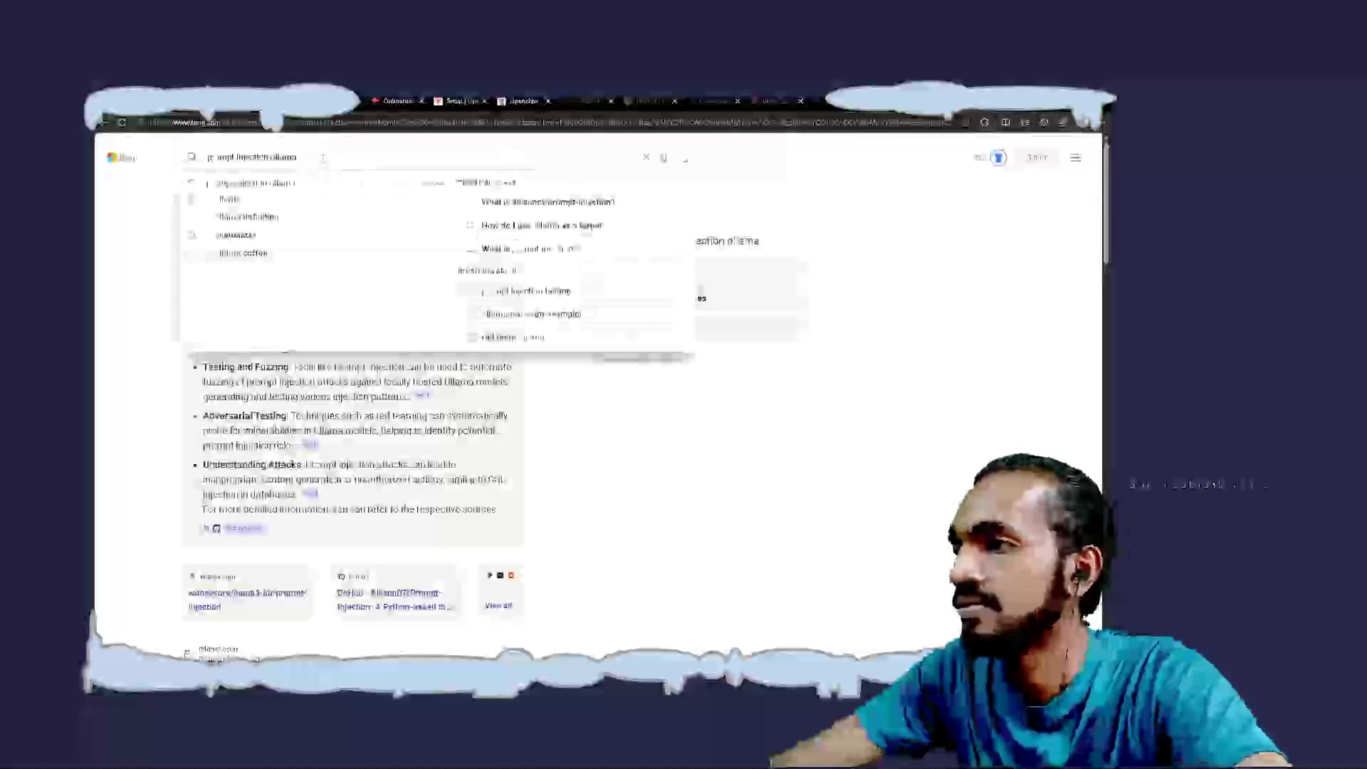
{"action": "key", "text": "ctrl+Left"}
{"action": "type", "text": "resistance"}
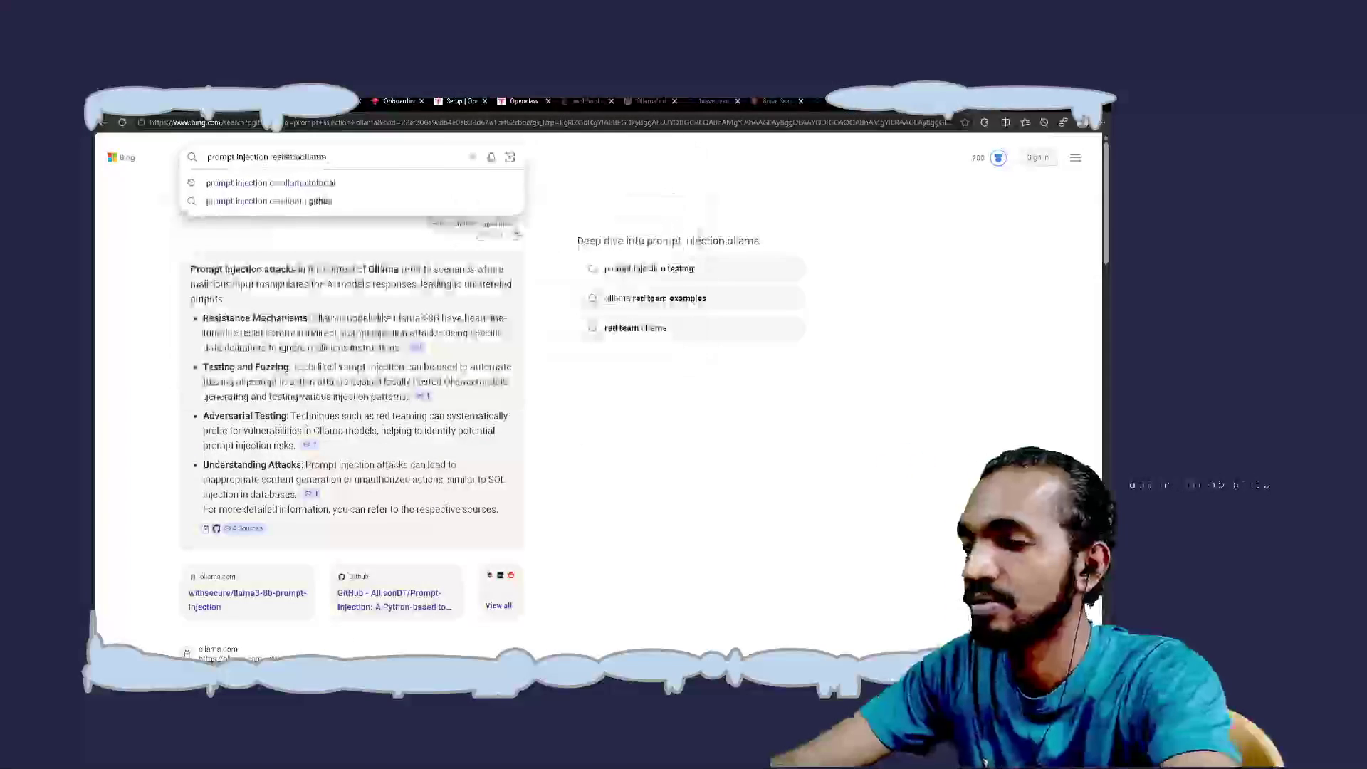
{"action": "key", "text": "Return"}
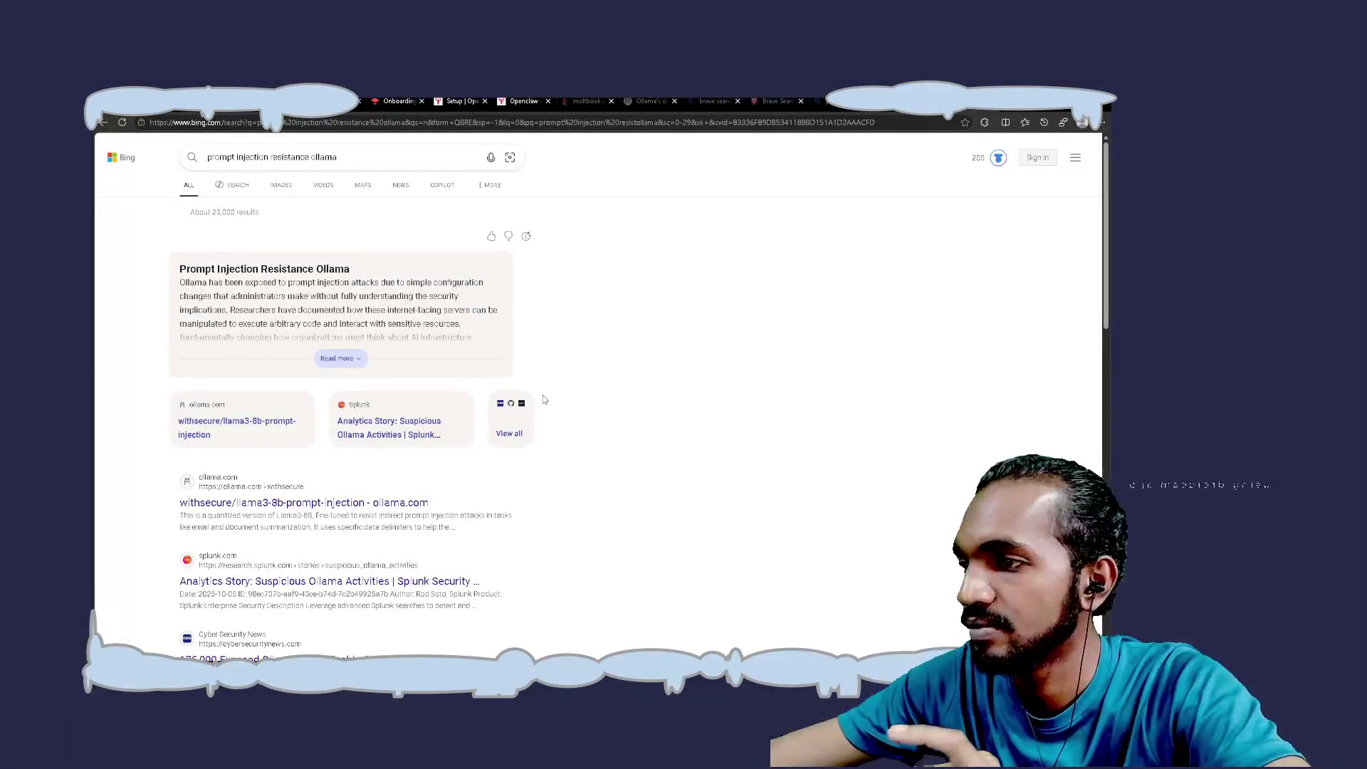
Expand the new AI summary, read through the results, then switch to the PowerShell New-Item docs
{"action": "left_click", "coordinate": [348, 358]}
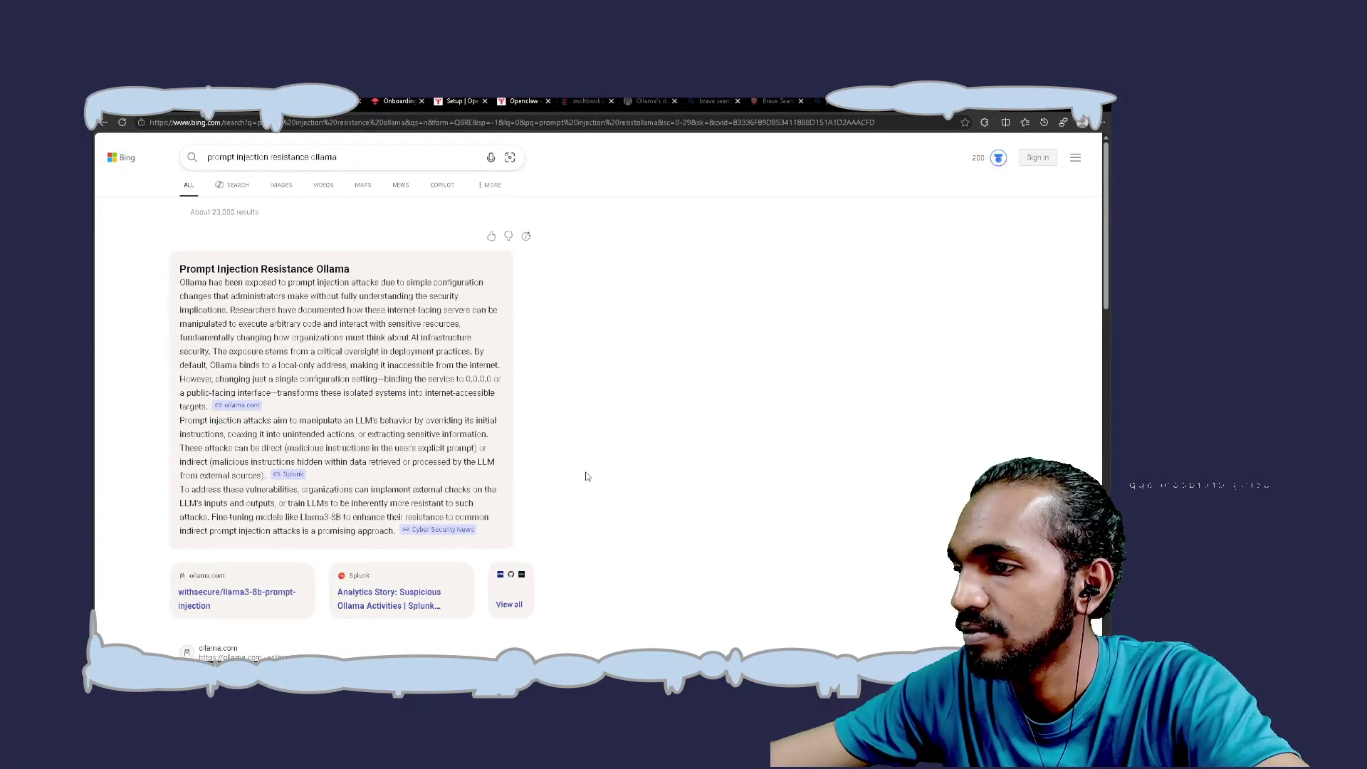
{"action": "scroll", "coordinate": [587, 476], "scroll_direction": "down", "scroll_amount": 1}
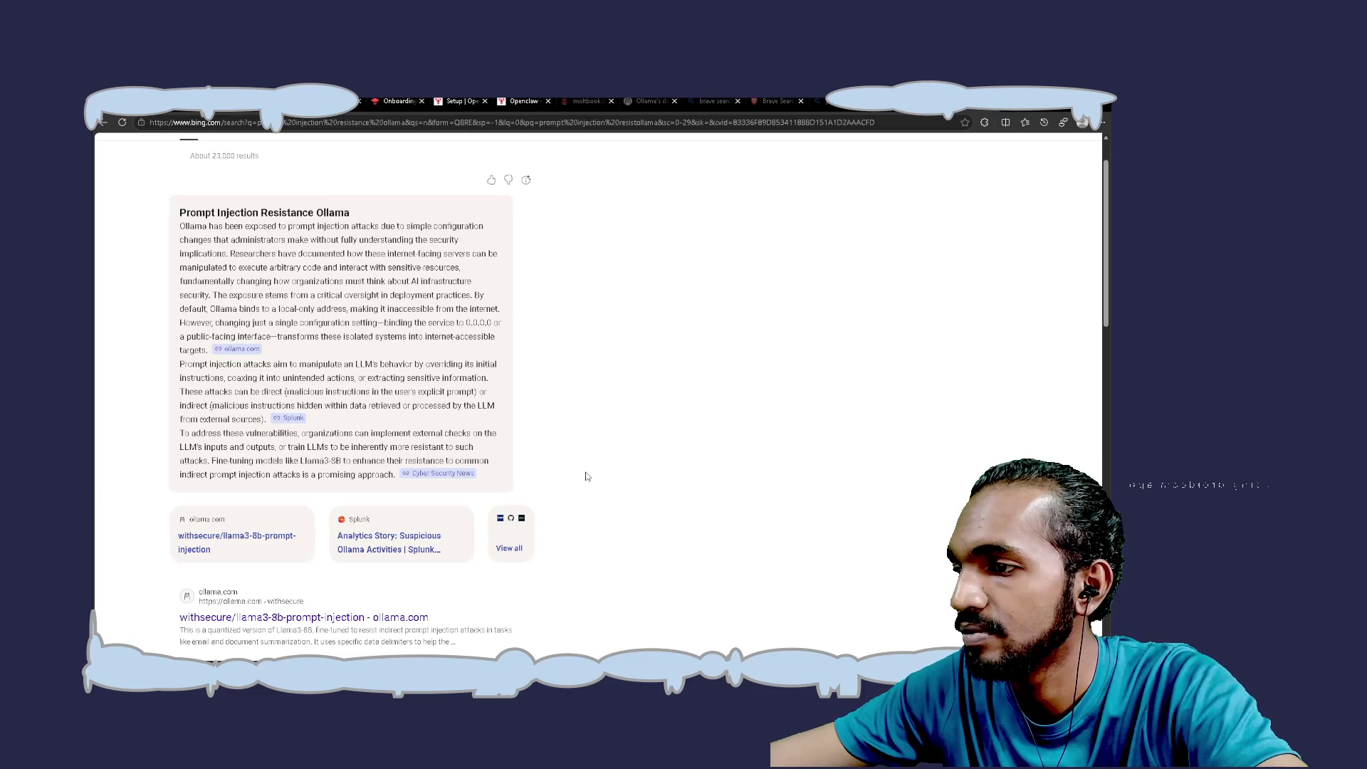
{"action": "scroll", "coordinate": [586, 476], "scroll_direction": "down", "scroll_amount": 5}
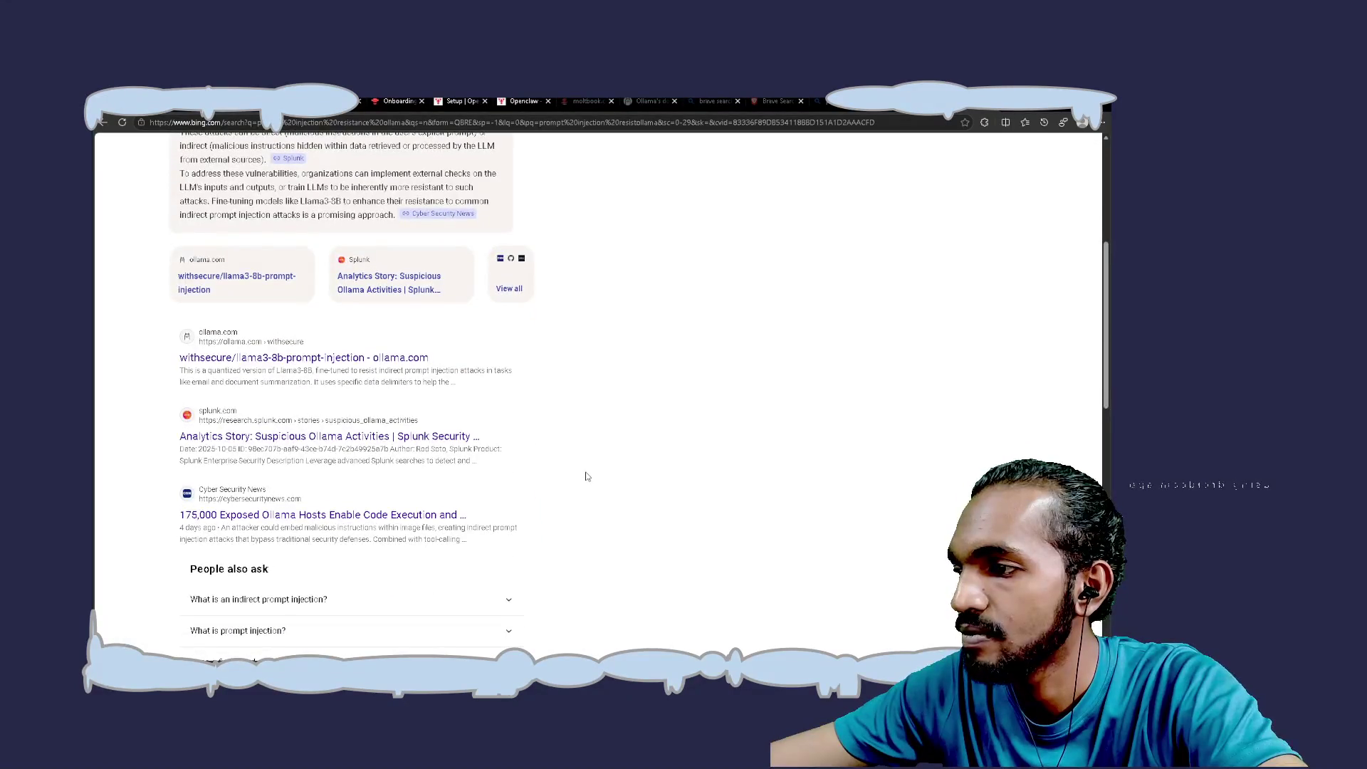
{"action": "scroll", "coordinate": [586, 476], "scroll_direction": "down", "scroll_amount": 1}
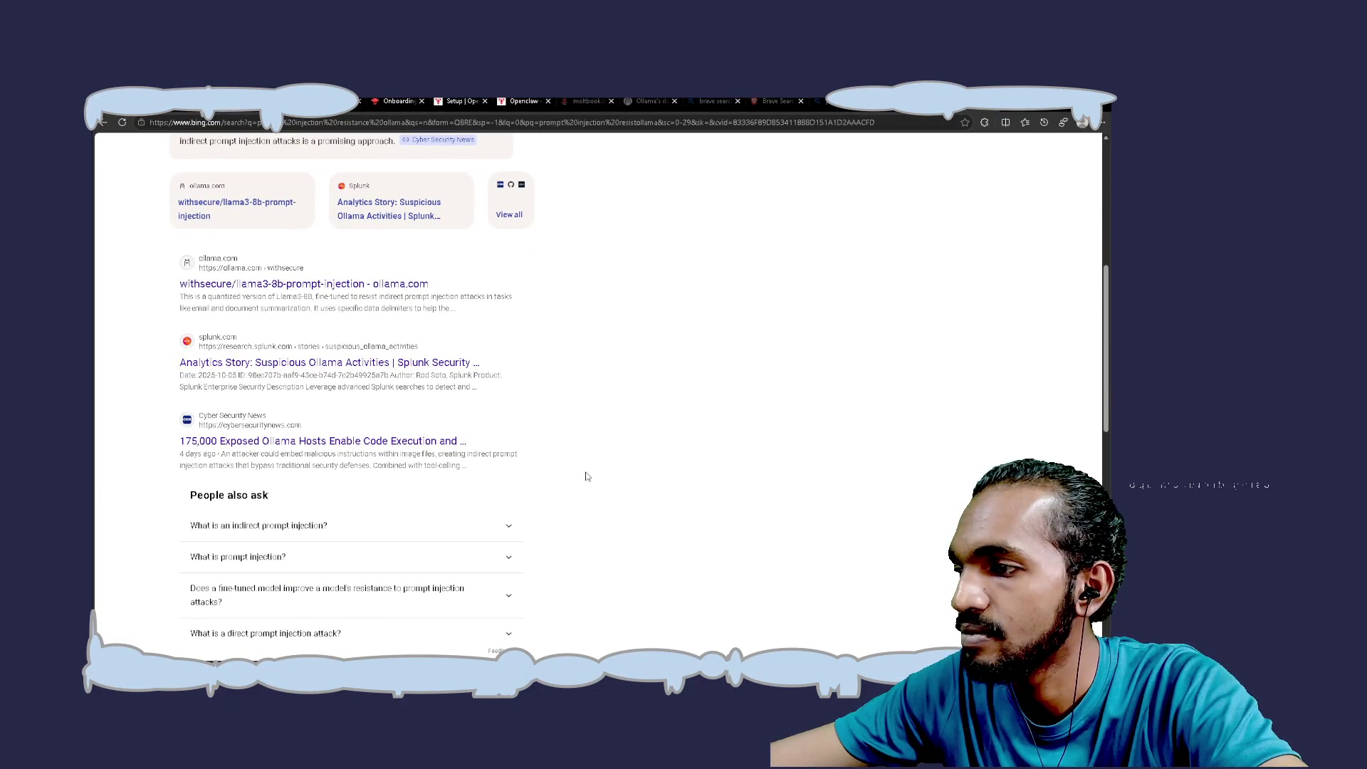
{"action": "scroll", "coordinate": [586, 476], "scroll_direction": "down", "scroll_amount": 10}
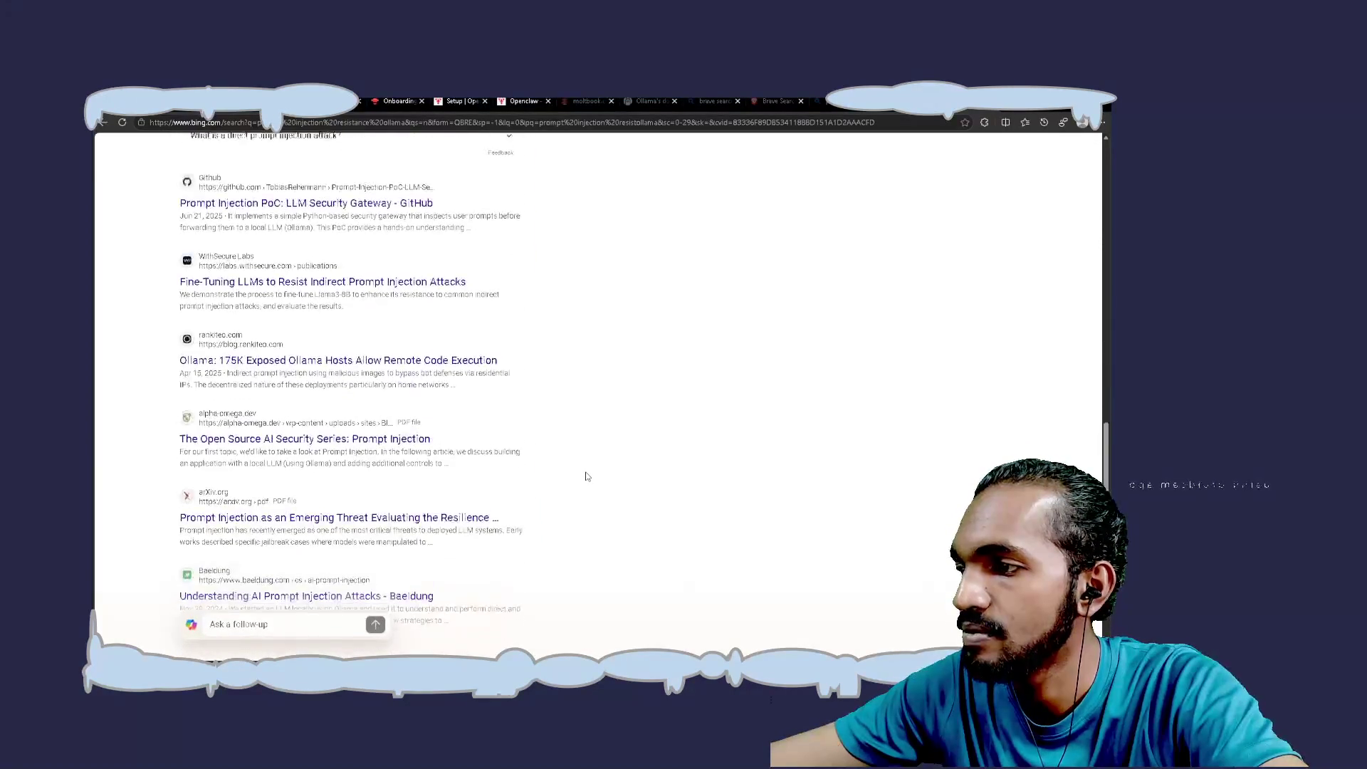
{"action": "scroll", "coordinate": [586, 477], "scroll_direction": "up", "scroll_amount": 10}
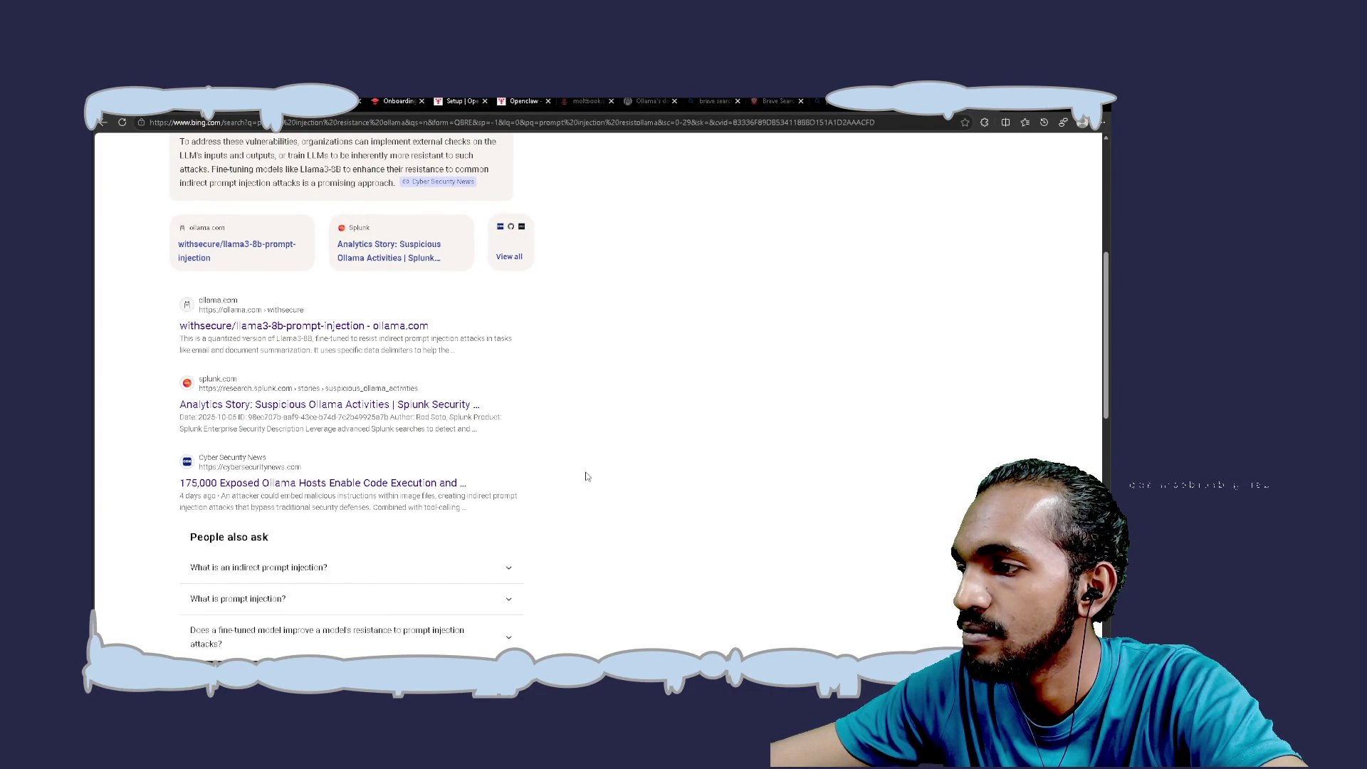
{"action": "scroll", "coordinate": [587, 477], "scroll_direction": "down", "scroll_amount": 1}
{"action": "scroll", "coordinate": [587, 476], "scroll_direction": "down", "scroll_amount": 4}
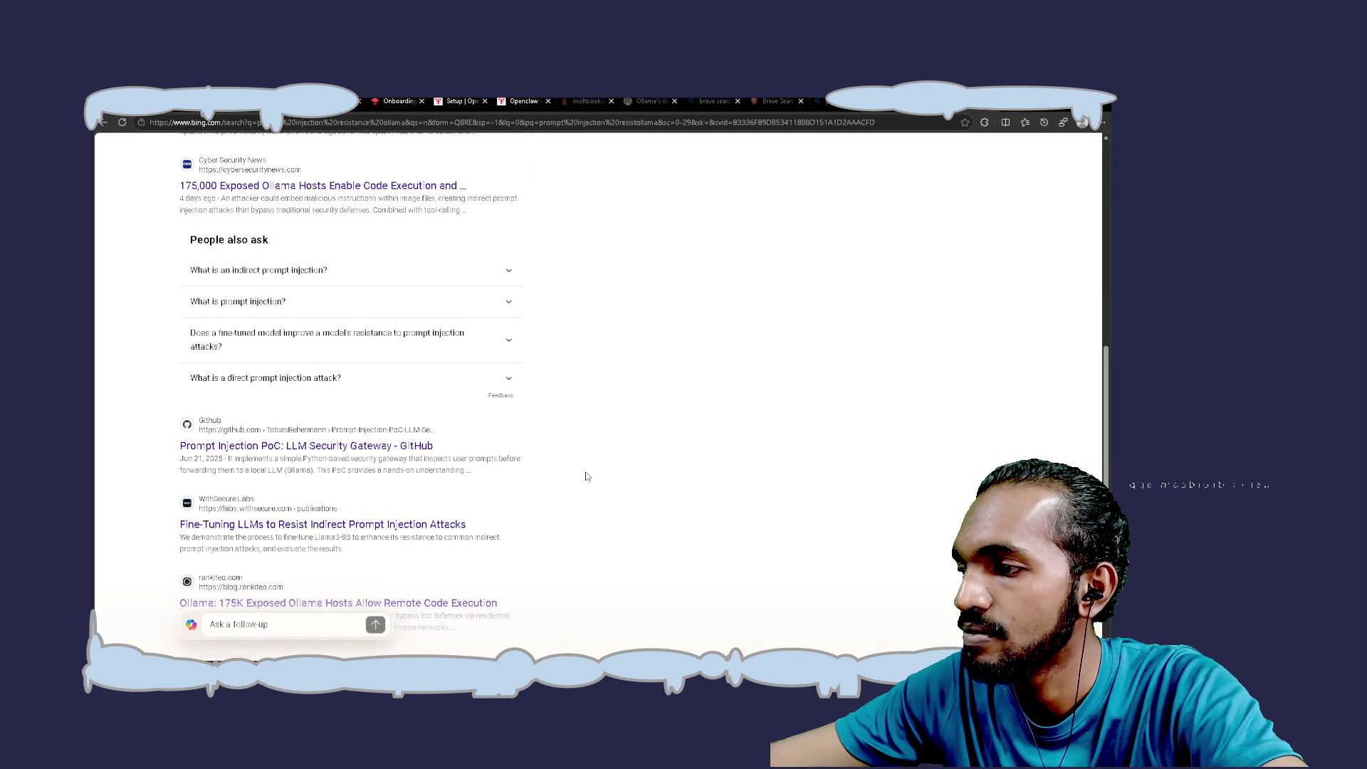
{"action": "scroll", "coordinate": [587, 476], "scroll_direction": "down", "scroll_amount": 3}
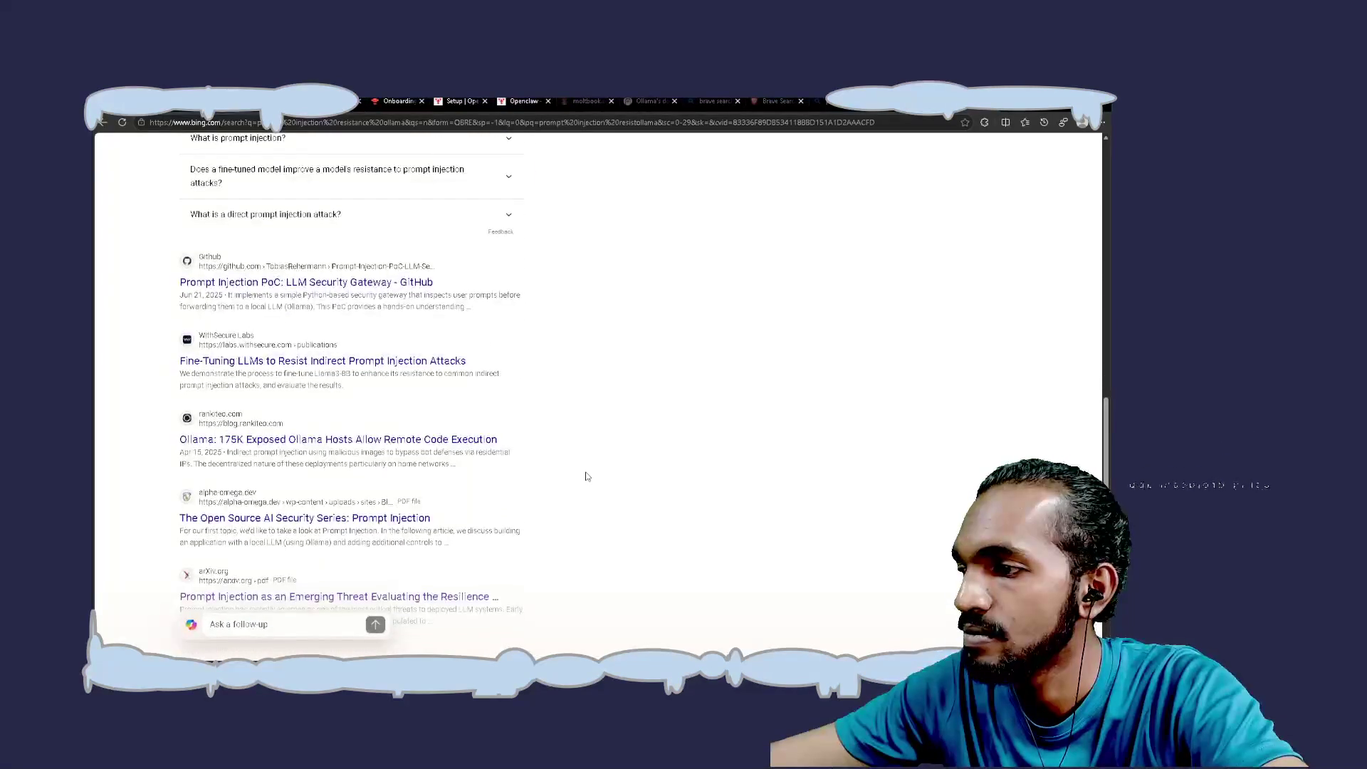
{"action": "scroll", "coordinate": [587, 476], "scroll_direction": "down", "scroll_amount": 4}
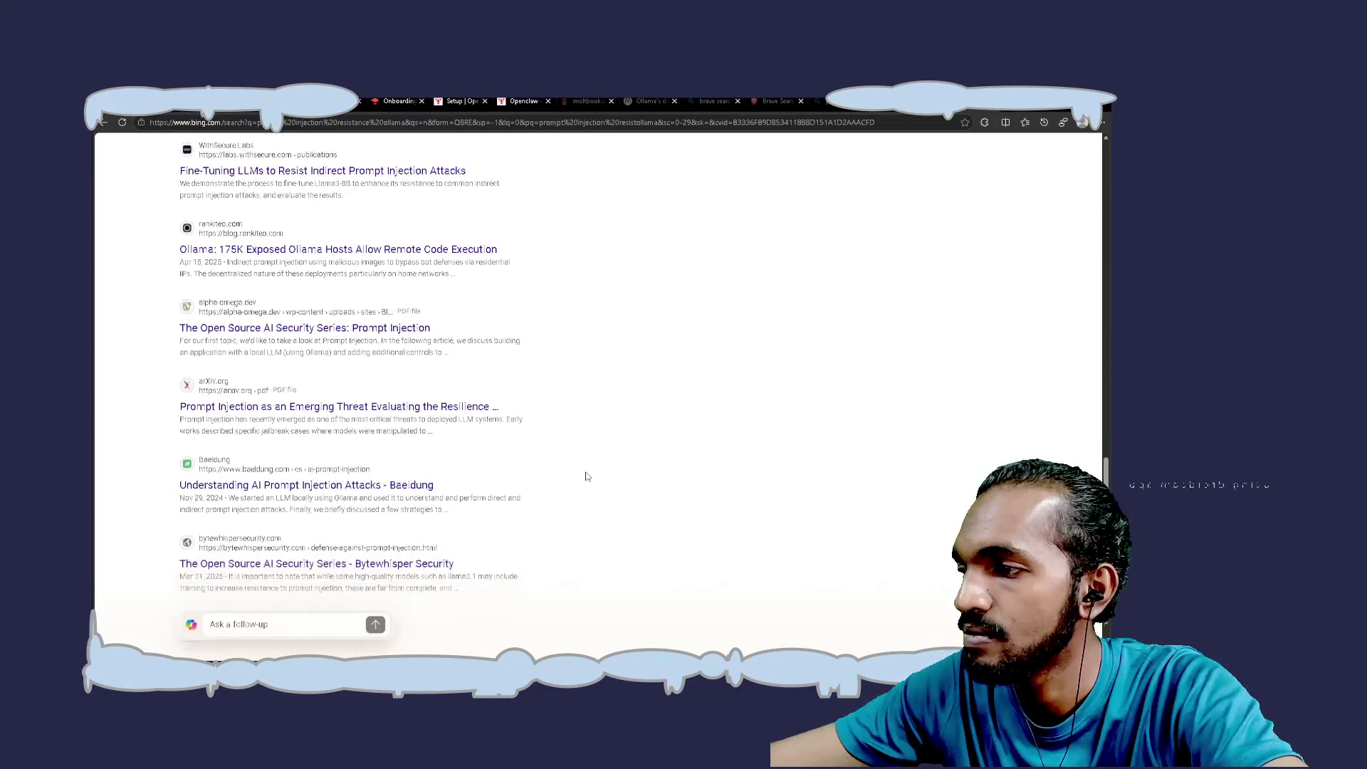
{"action": "scroll", "coordinate": [586, 477], "scroll_direction": "down", "scroll_amount": 1}
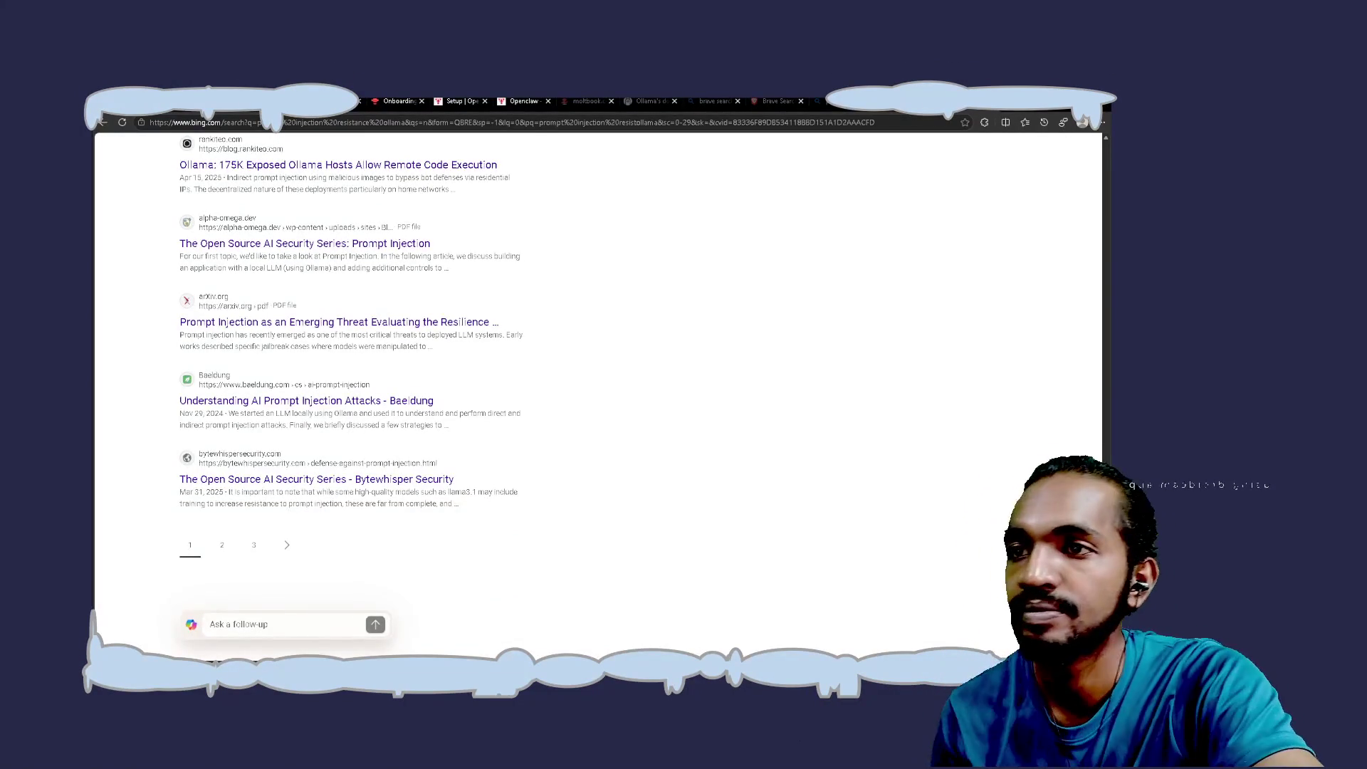
{"action": "left_click", "coordinate": [818, 101]}
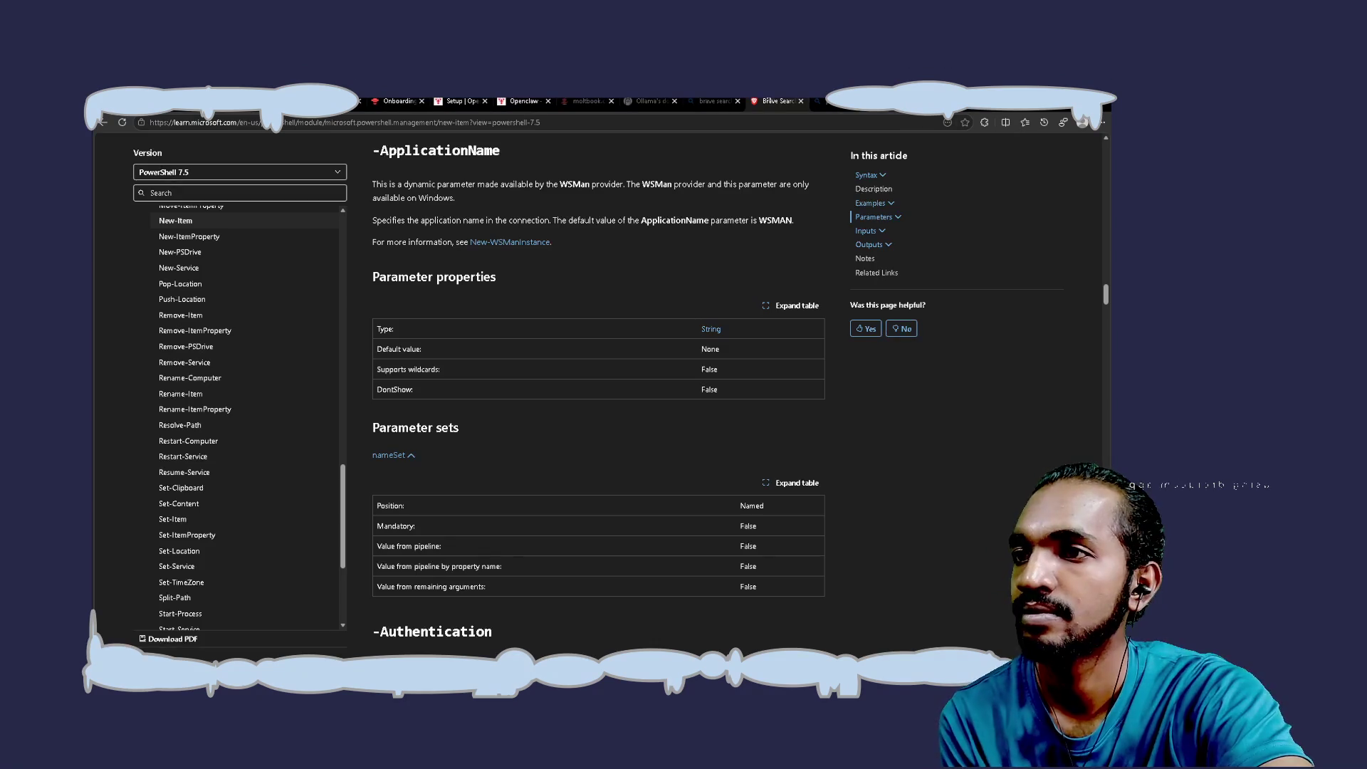
Review the Brave Search API Register new account form, then bring the Ollama docs tab forward
{"action": "left_click", "coordinate": [771, 101]}
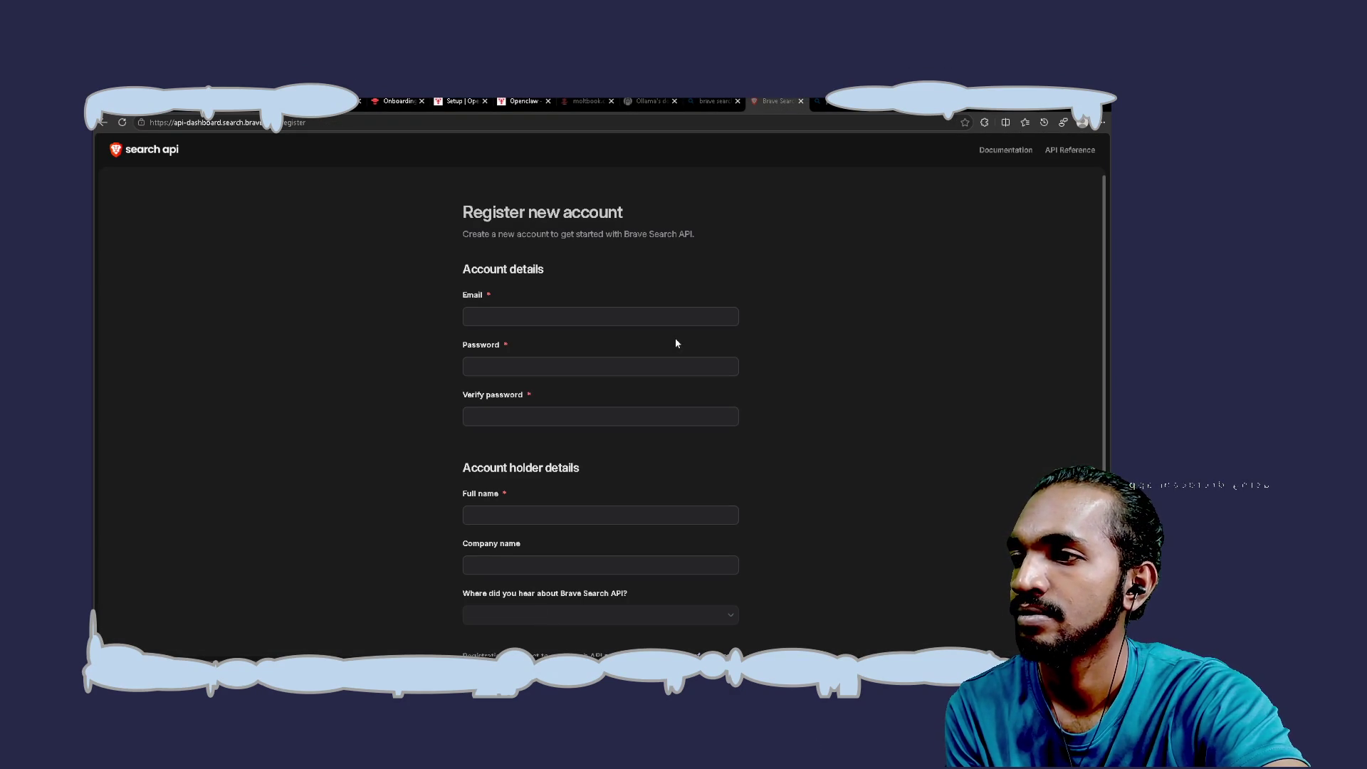
{"action": "scroll", "coordinate": [676, 343], "scroll_direction": "down", "scroll_amount": 3}
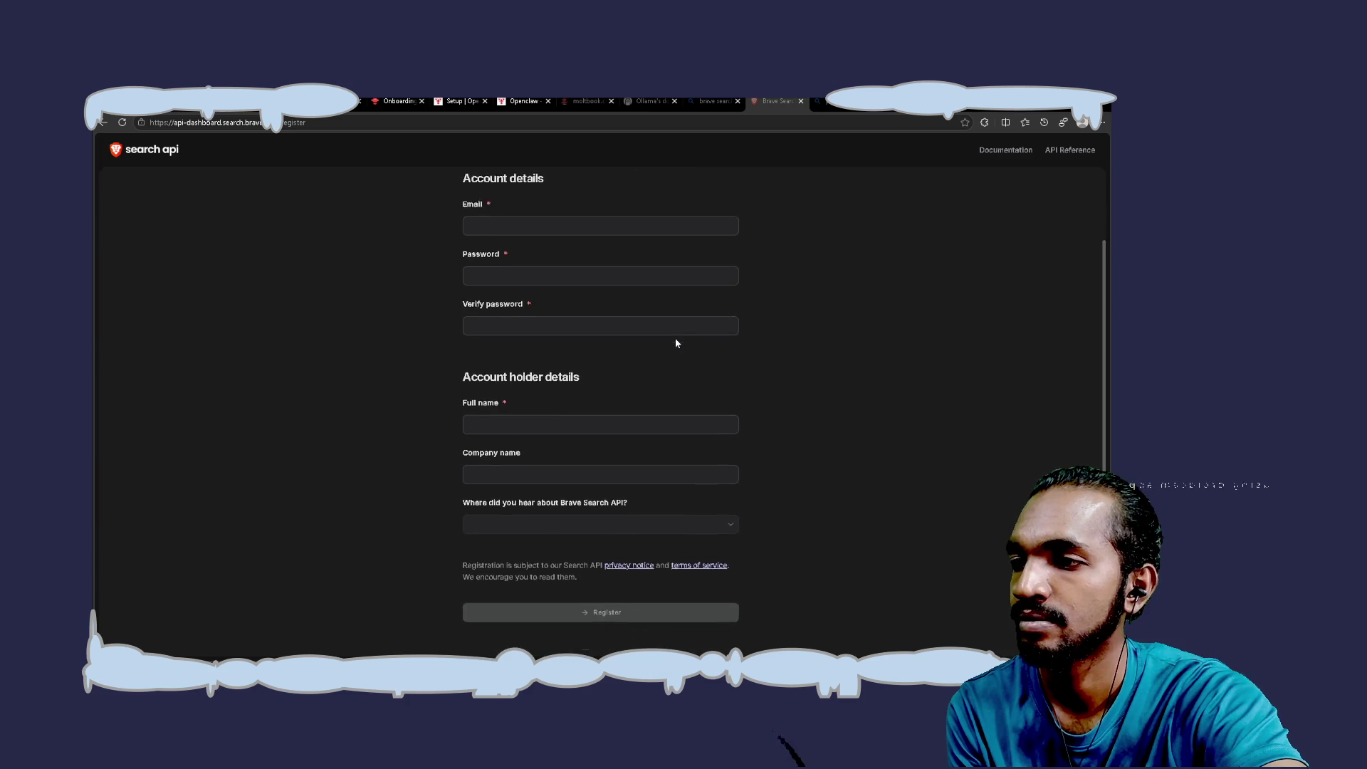
{"action": "scroll", "coordinate": [675, 343], "scroll_direction": "up", "scroll_amount": 1}
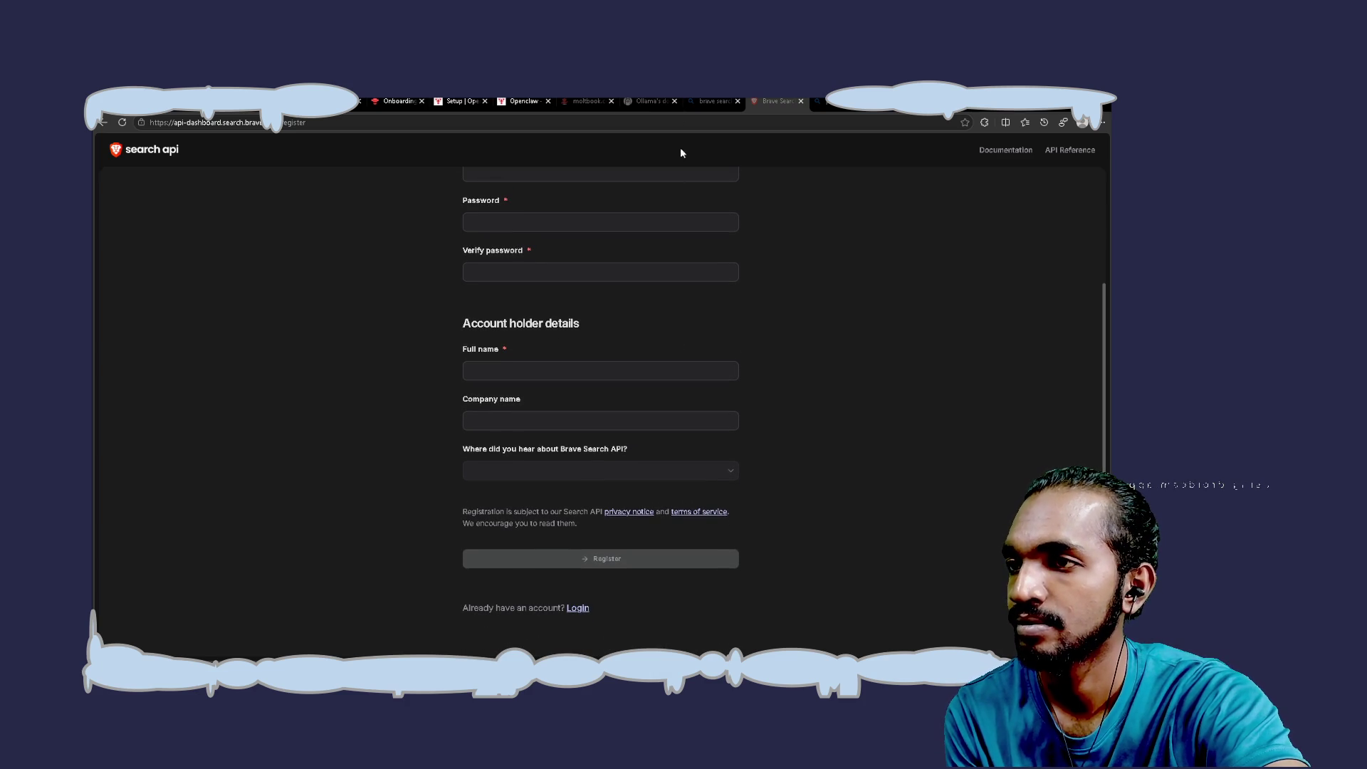
{"action": "left_click", "coordinate": [645, 101]}
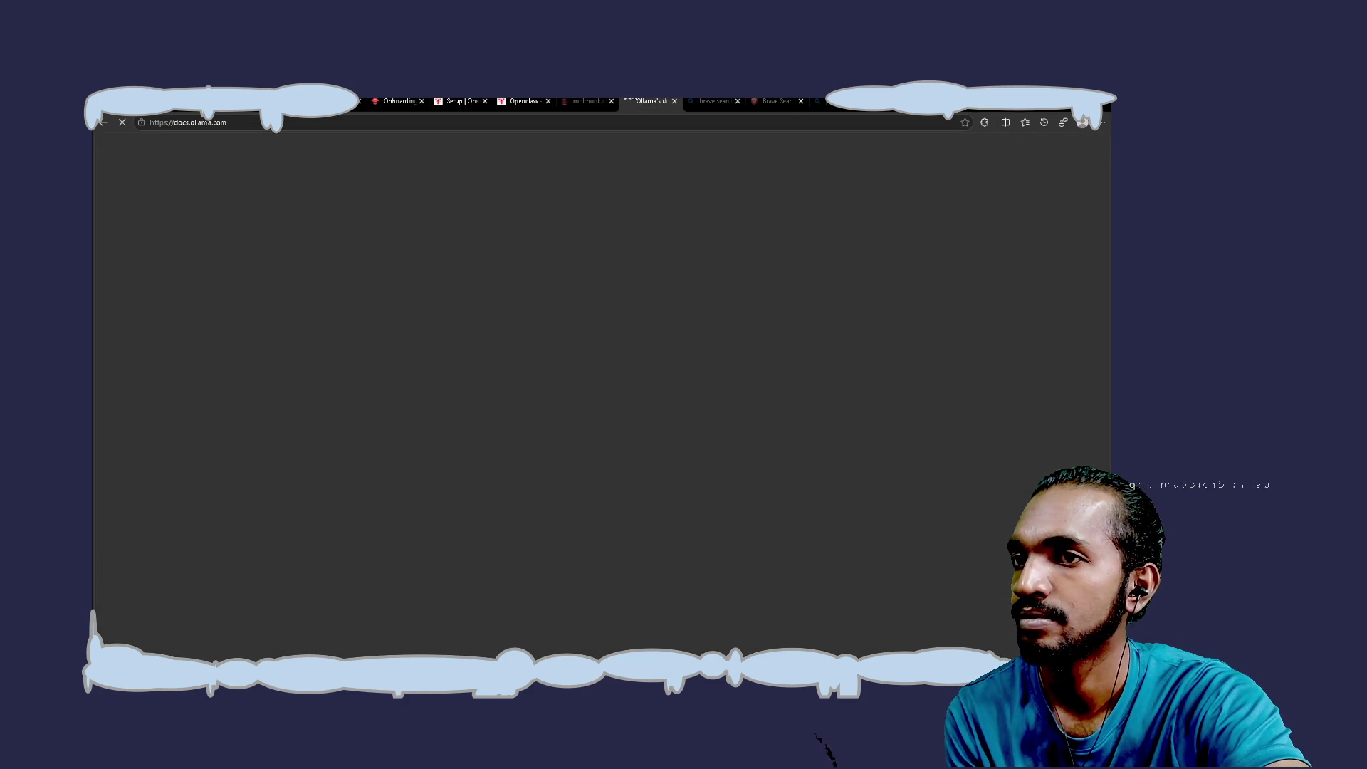
Close the broken 404 wizard tab and scroll the OpenClaw Setup page to Stable workflow
{"action": "left_click", "coordinate": [588, 101]}
{"action": "left_click", "coordinate": [520, 101]}
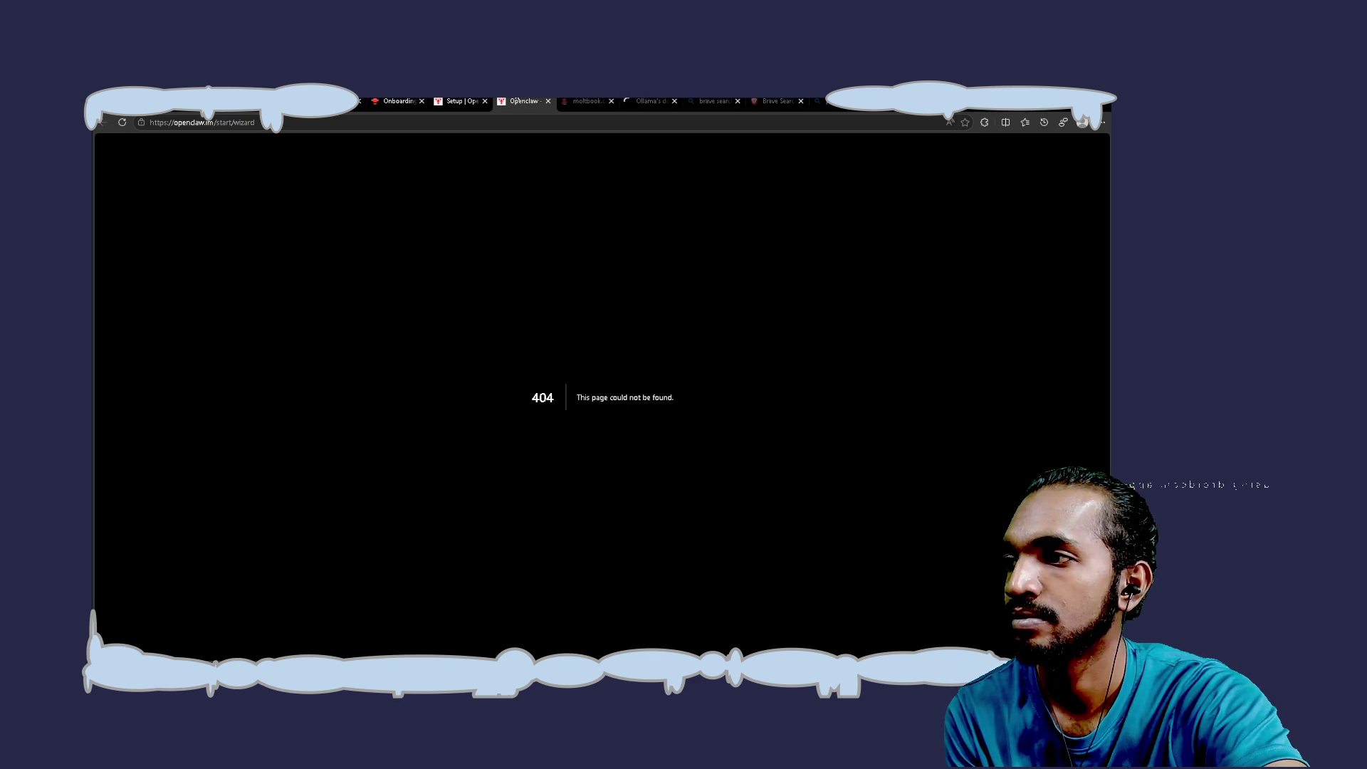
{"action": "left_click", "coordinate": [548, 101]}
{"action": "left_click", "coordinate": [452, 101]}
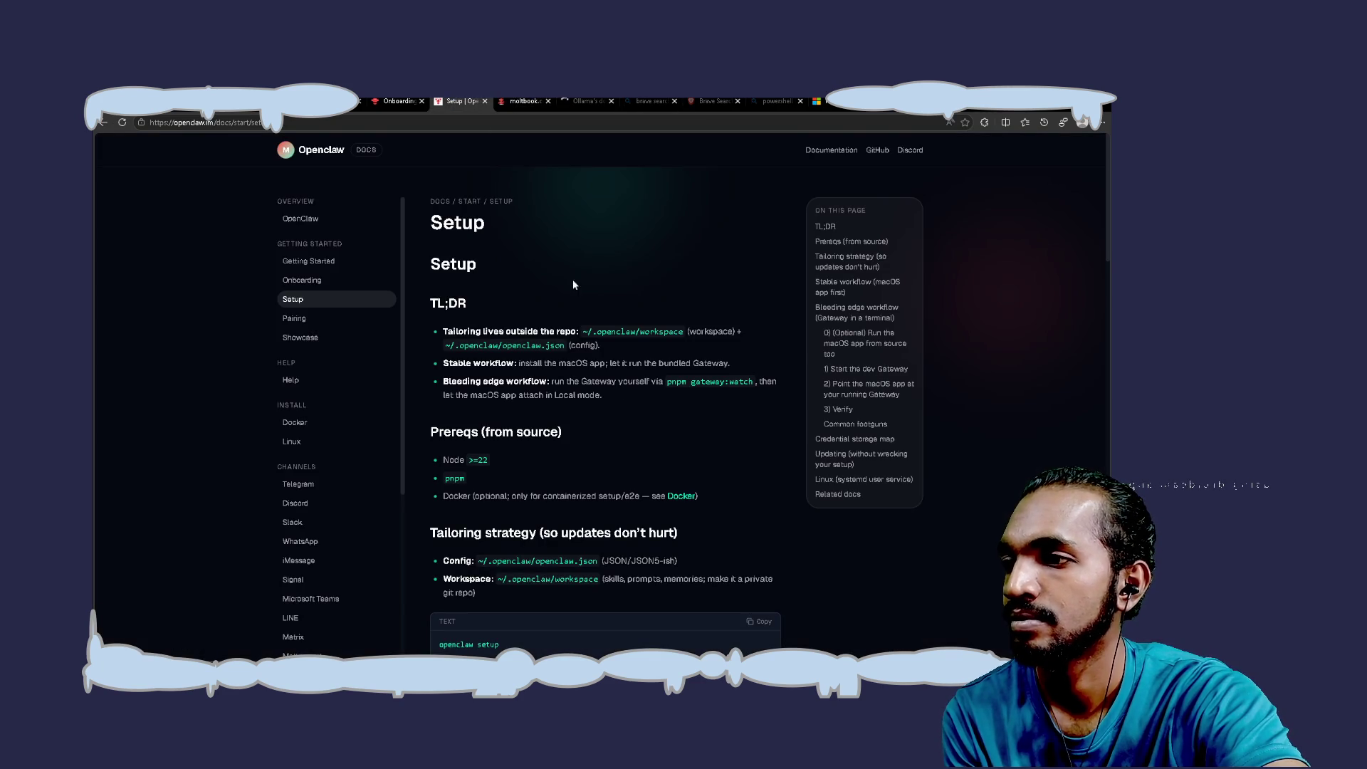
{"action": "scroll", "coordinate": [646, 475], "scroll_direction": "down", "scroll_amount": 4}
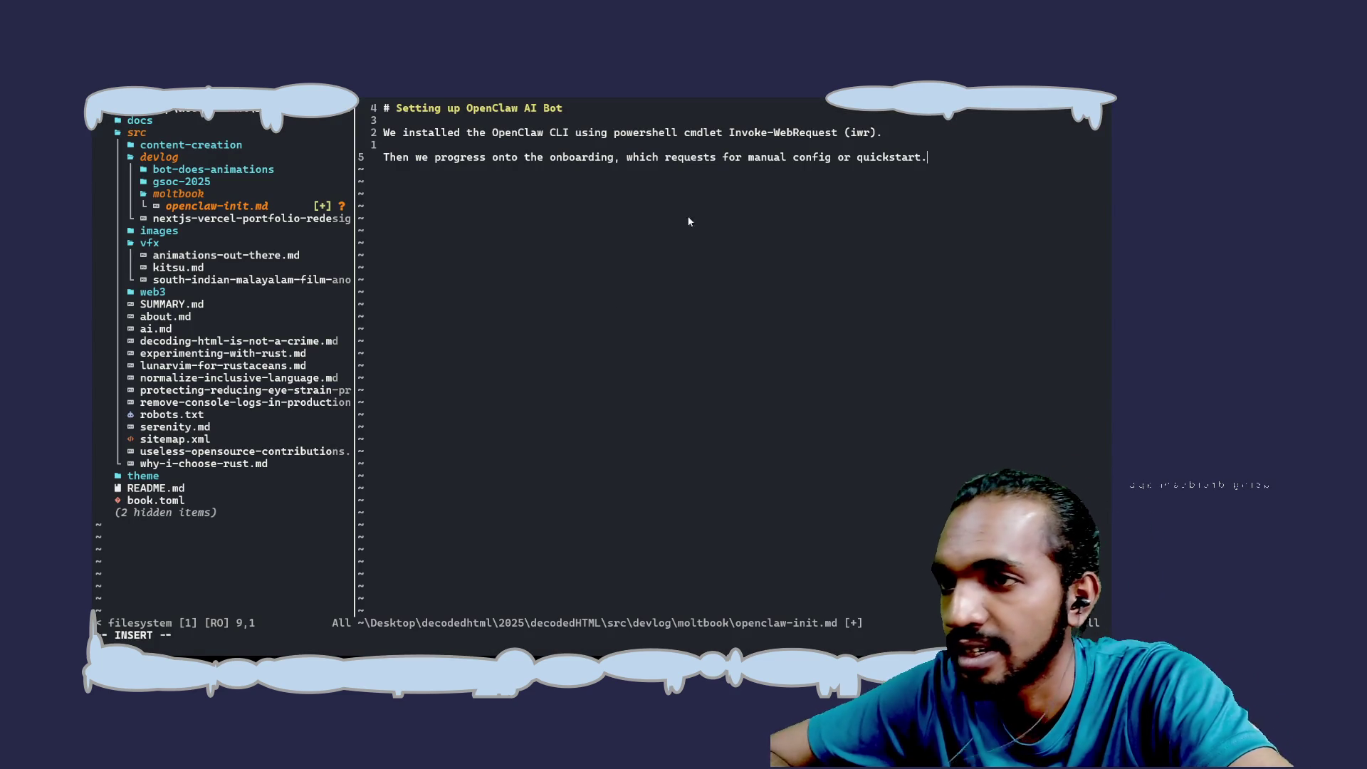
Add a '## Manual' heading below the onboarding paragraph in openclaw-init.md
{"action": "key", "text": "Return"}
{"action": "key", "text": "Return"}
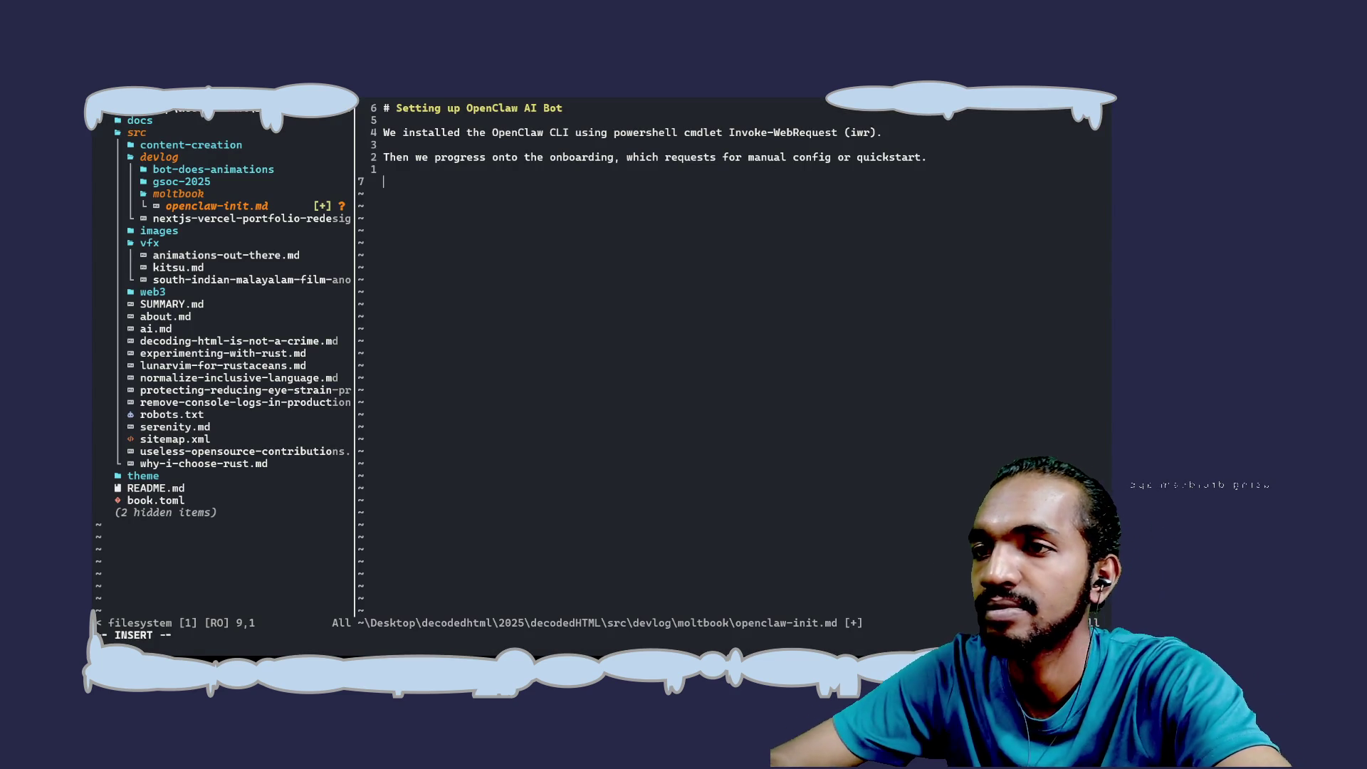
{"action": "type", "text": "## "}
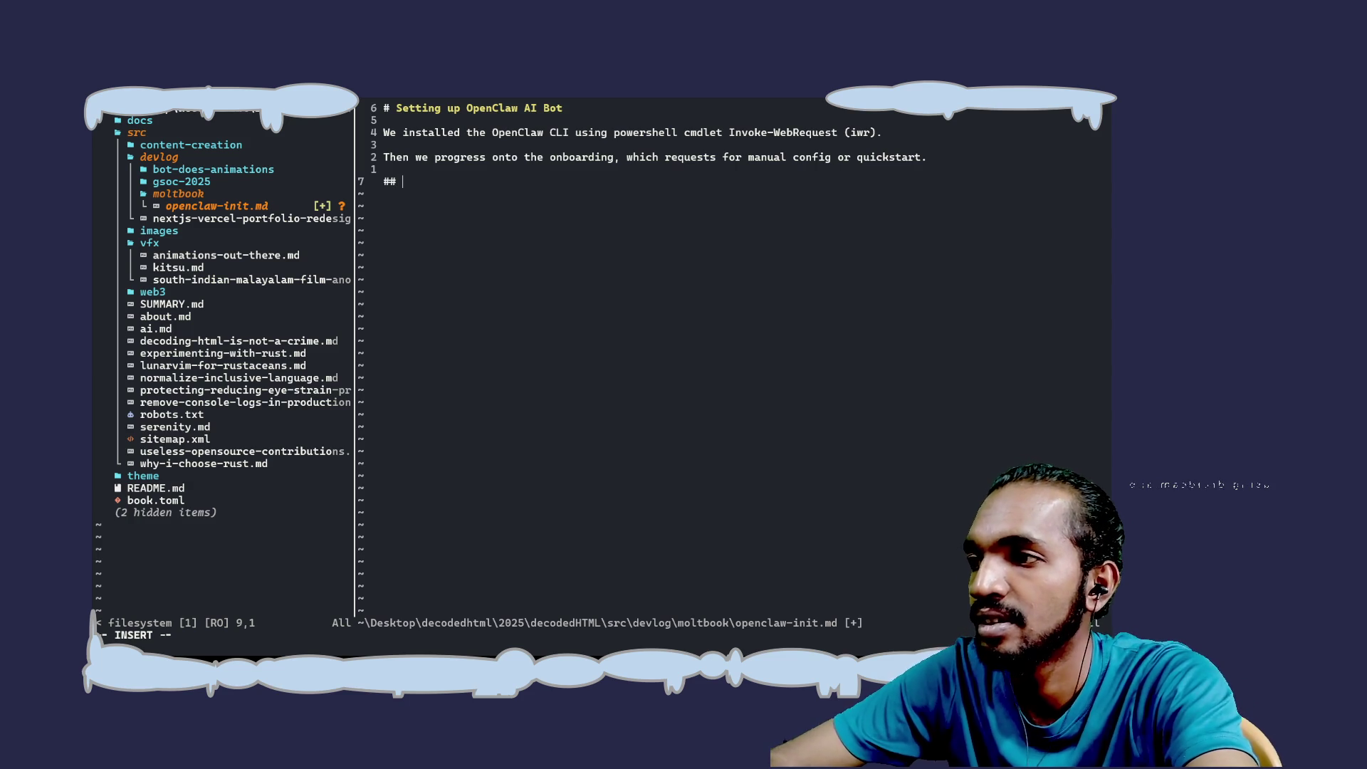
{"action": "type", "text": "Manual"}
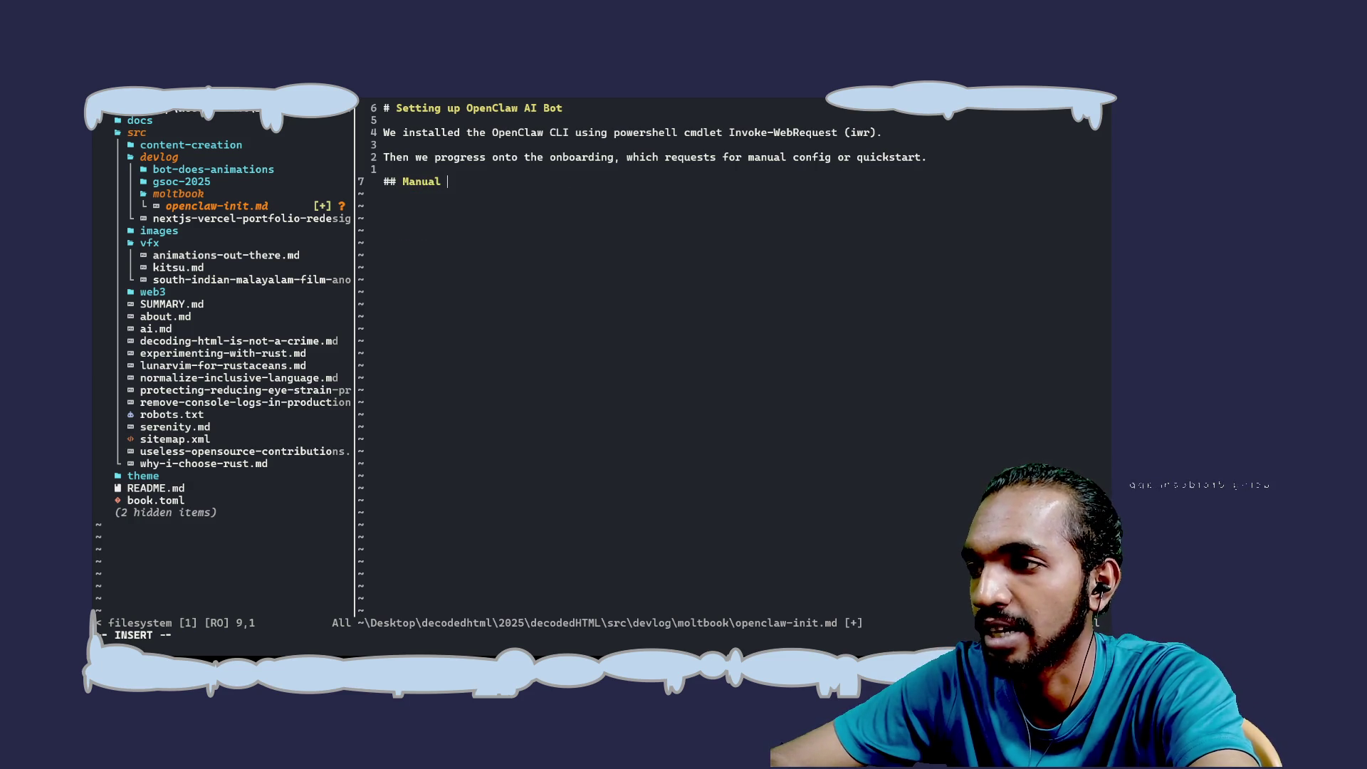
{"action": "type", "text": "Cla"}
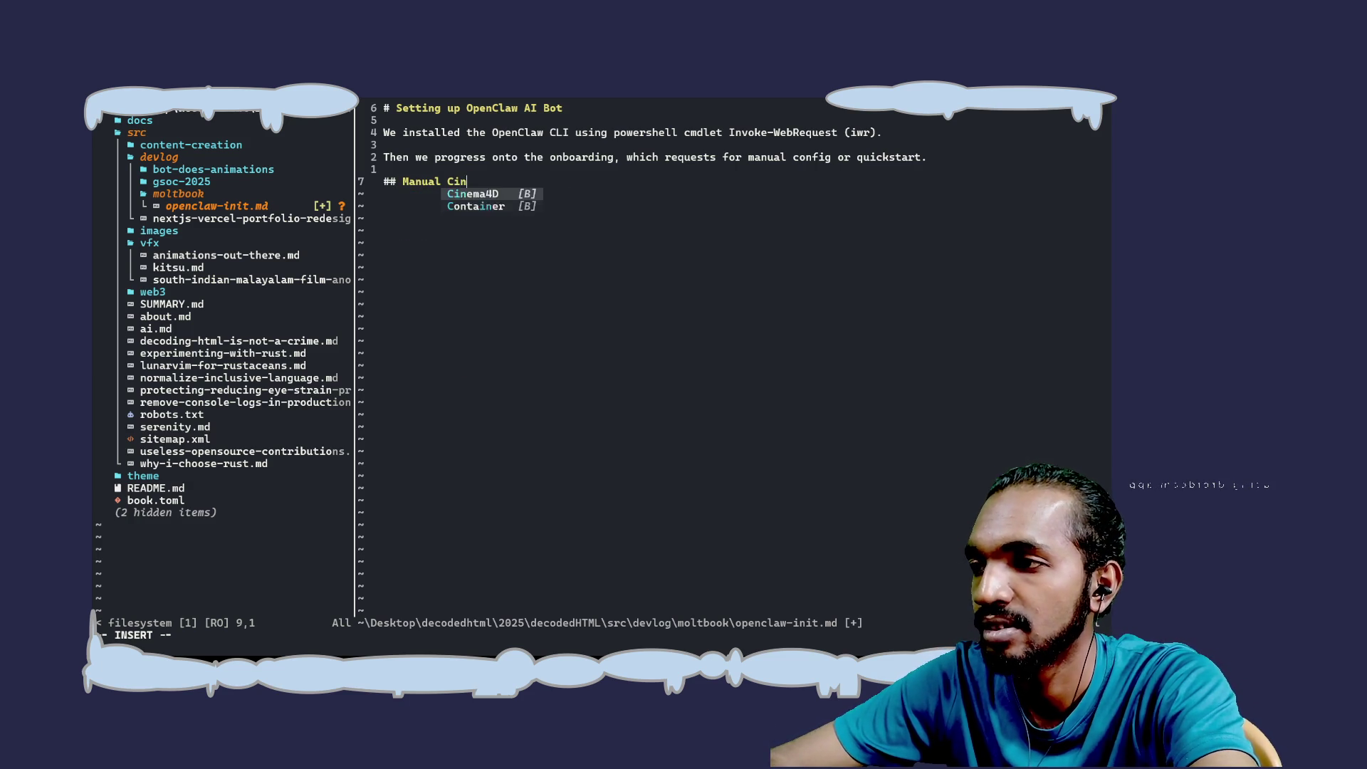
{"action": "key", "text": "BackSpace"}
{"action": "key", "text": "BackSpace"}
{"action": "key", "text": "BackSpace"}
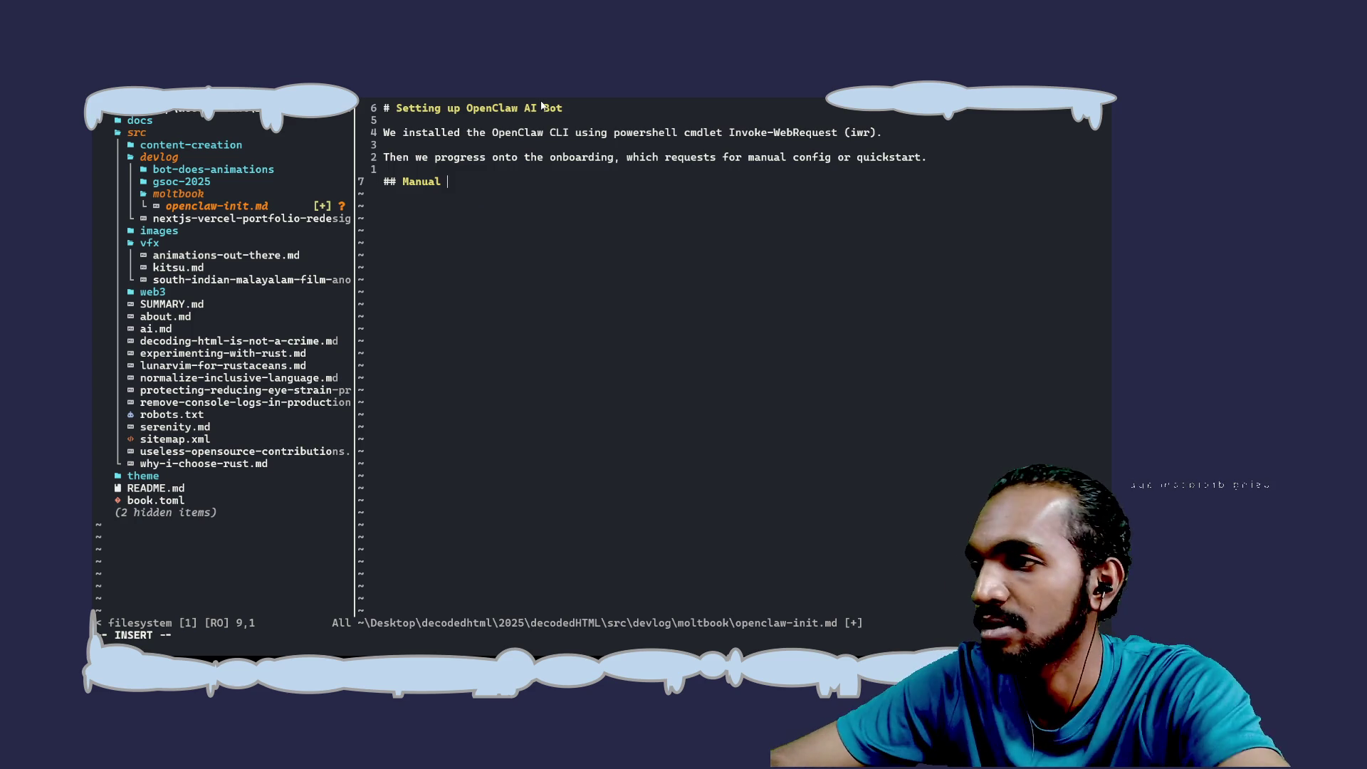
{"action": "key", "text": "alt+Tab"}
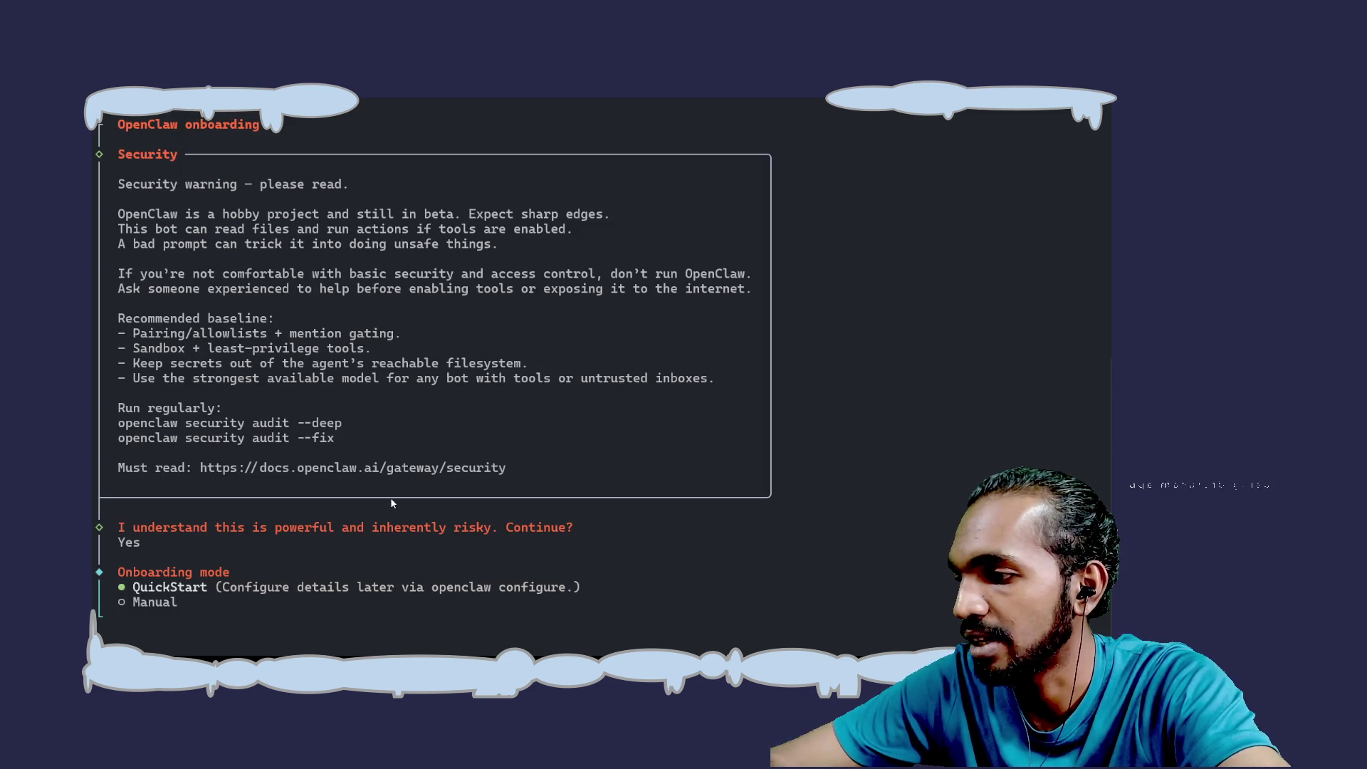
Choose Manual instead of QuickStart as the OpenClaw onboarding mode
{"action": "key", "text": "Down"}
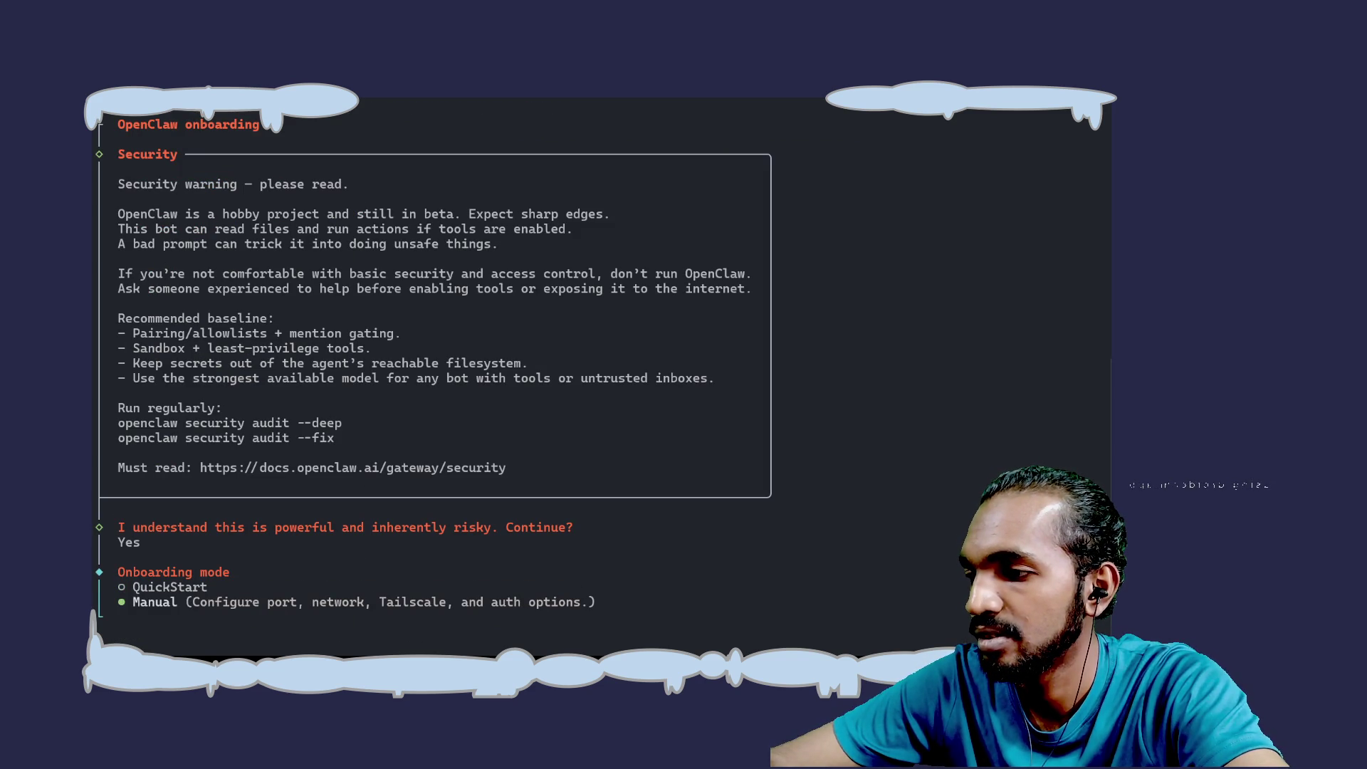
{"action": "key", "text": "Return"}
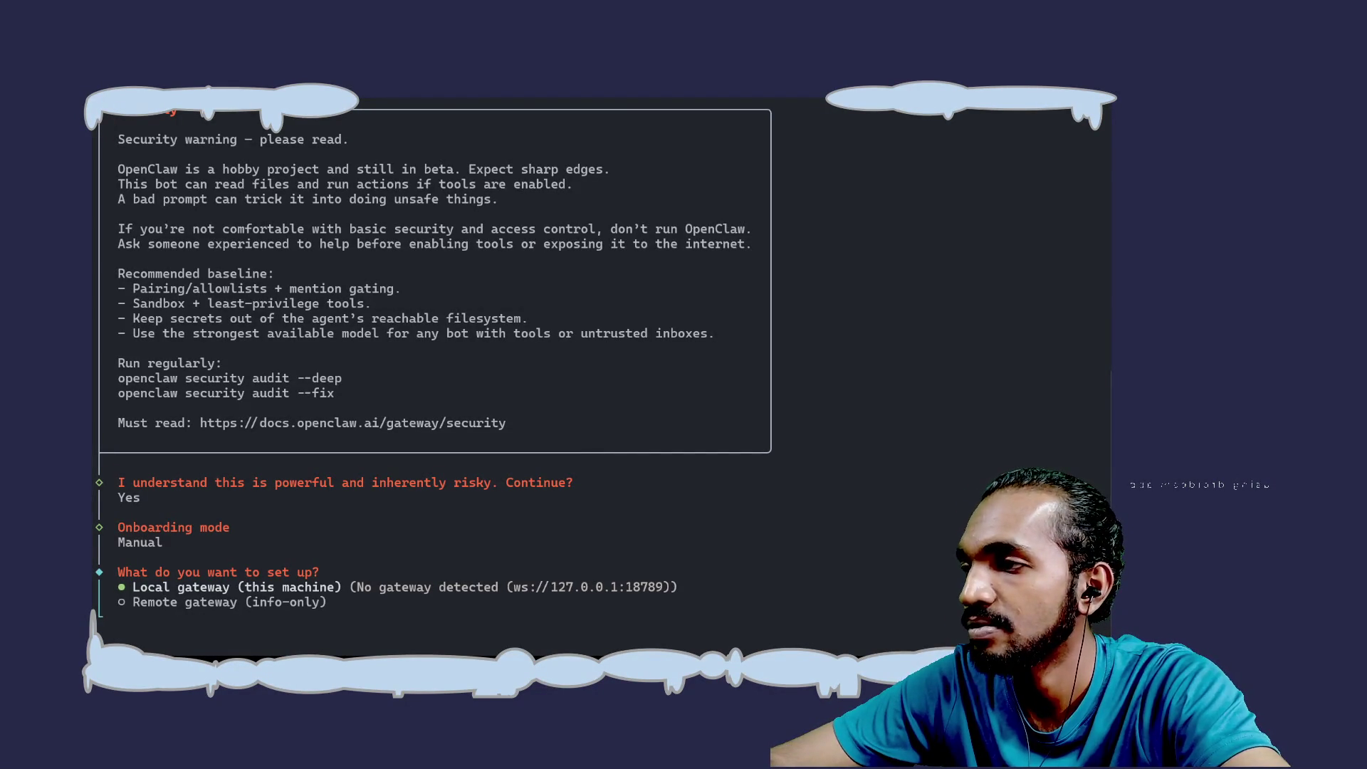
{"action": "key", "text": "alt+Tab"}
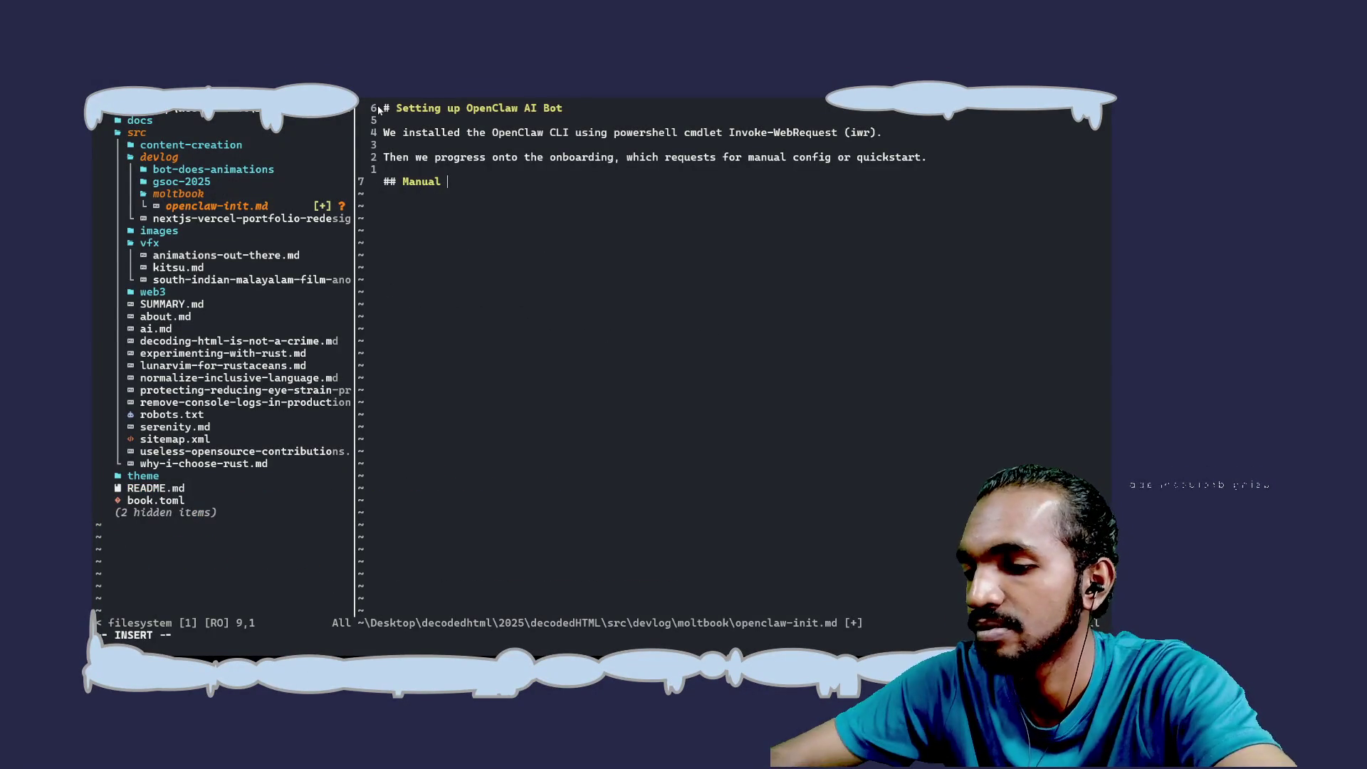
Shrink the terminal font and open a second PowerShell pane beside the wizard
{"action": "key", "text": "alt+Tab"}
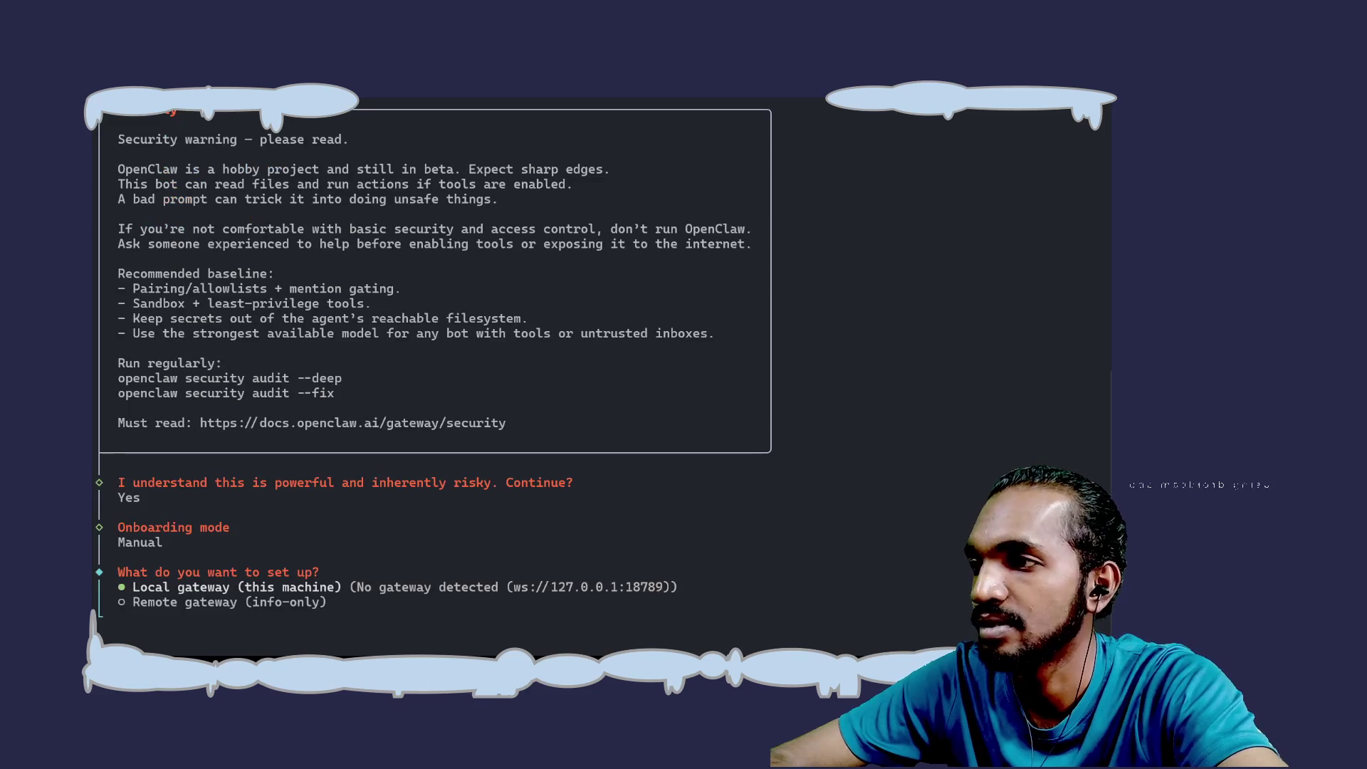
{"action": "key", "text": "ctrl+minus"}
{"action": "key", "text": "ctrl+minus"}
{"action": "key", "text": "ctrl+minus"}
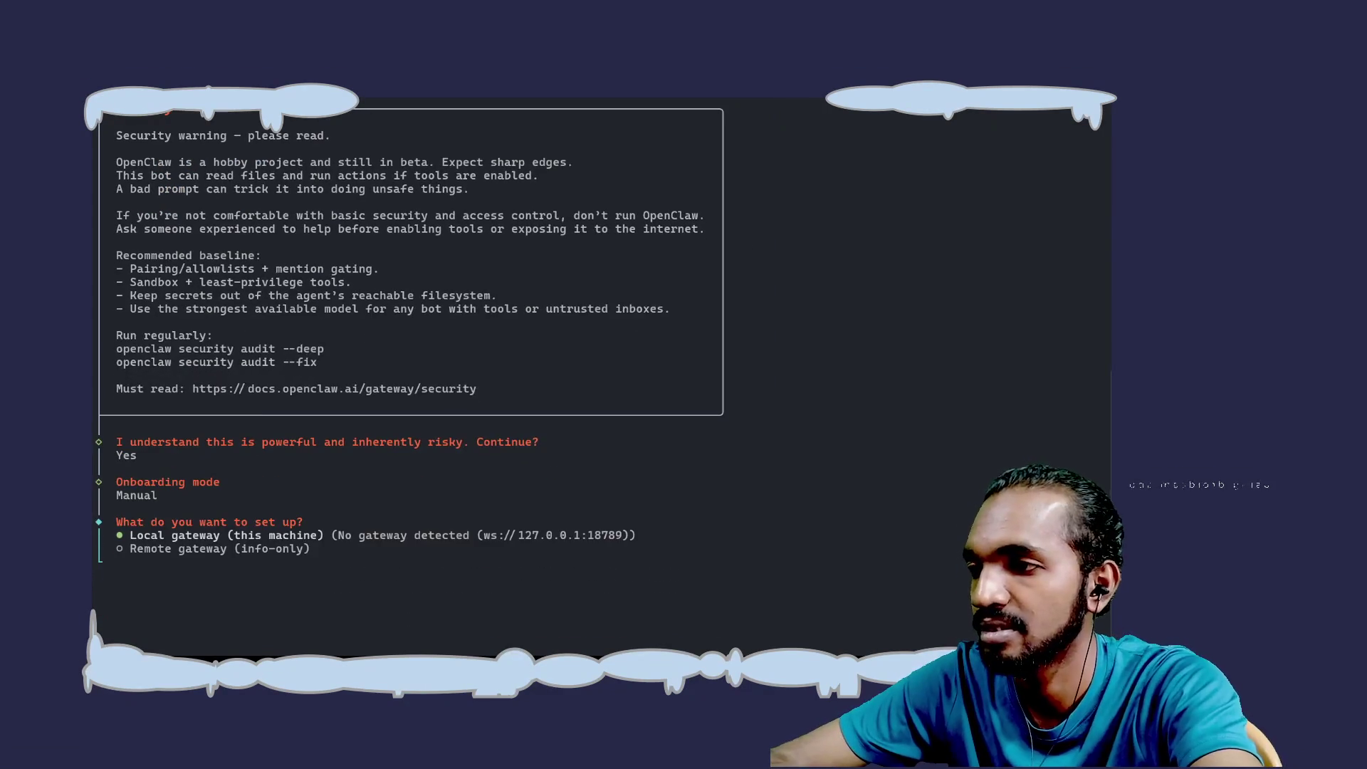
{"action": "key", "text": "alt+shift+plus"}
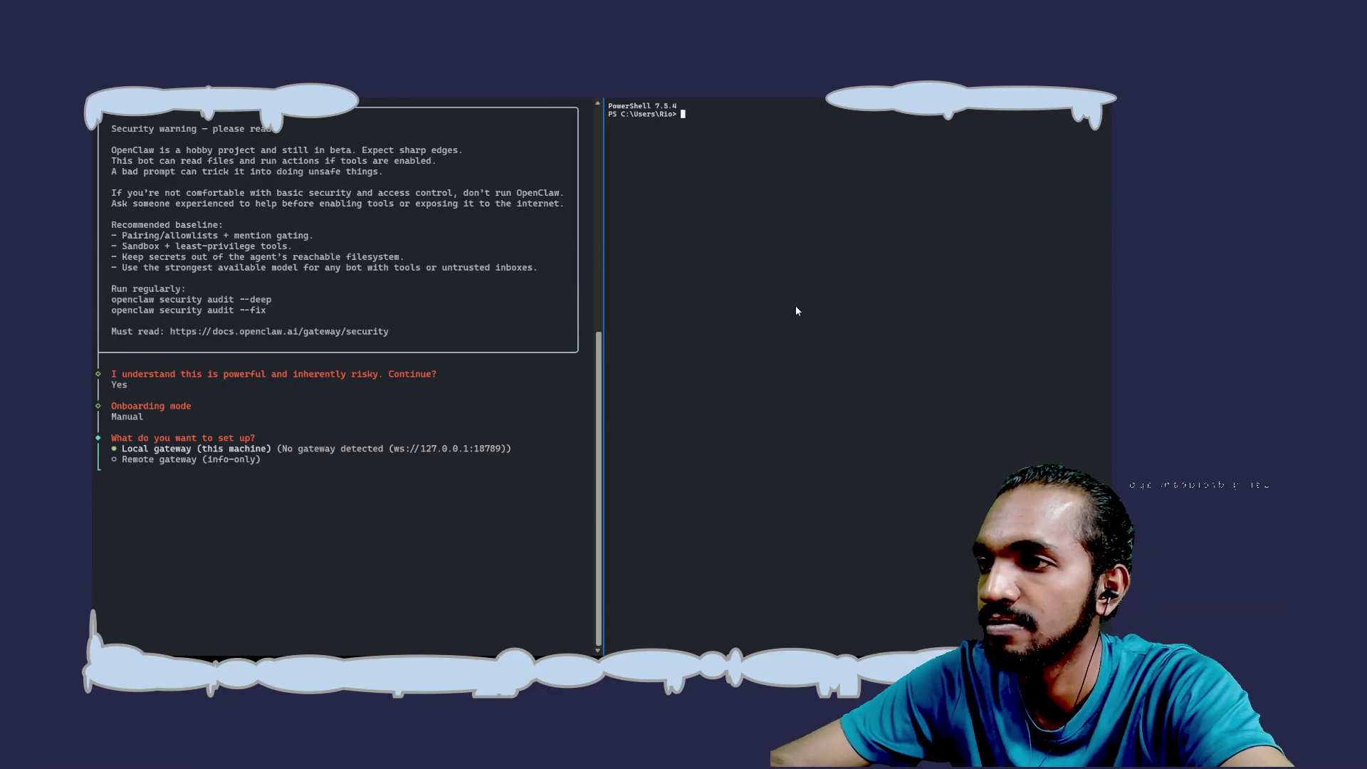
In the new pane, cd into the decodedHTML project folder and clear the screen
{"action": "type", "text": "cd"}
{"action": "key", "text": "Down"}
{"action": "key", "text": "Return"}
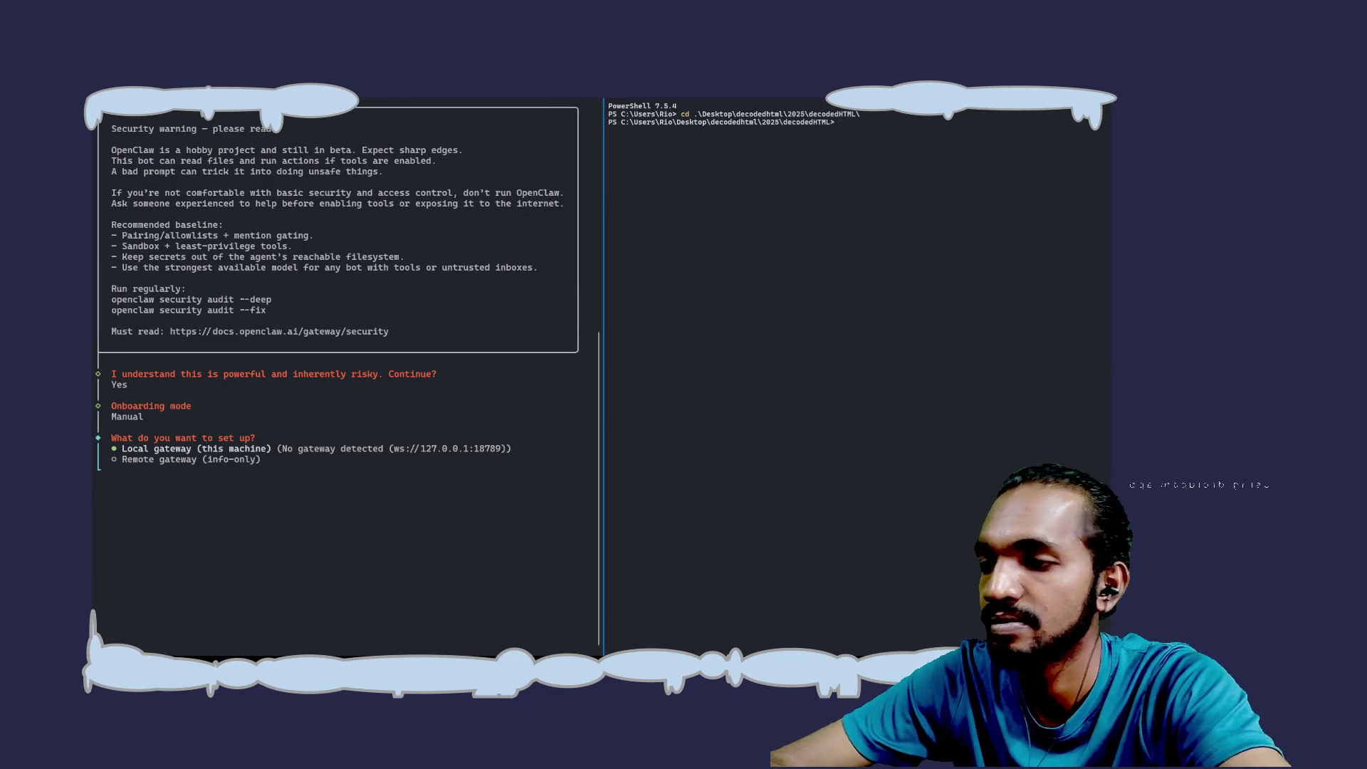
{"action": "type", "text": "cls"}
{"action": "key", "text": "Return"}
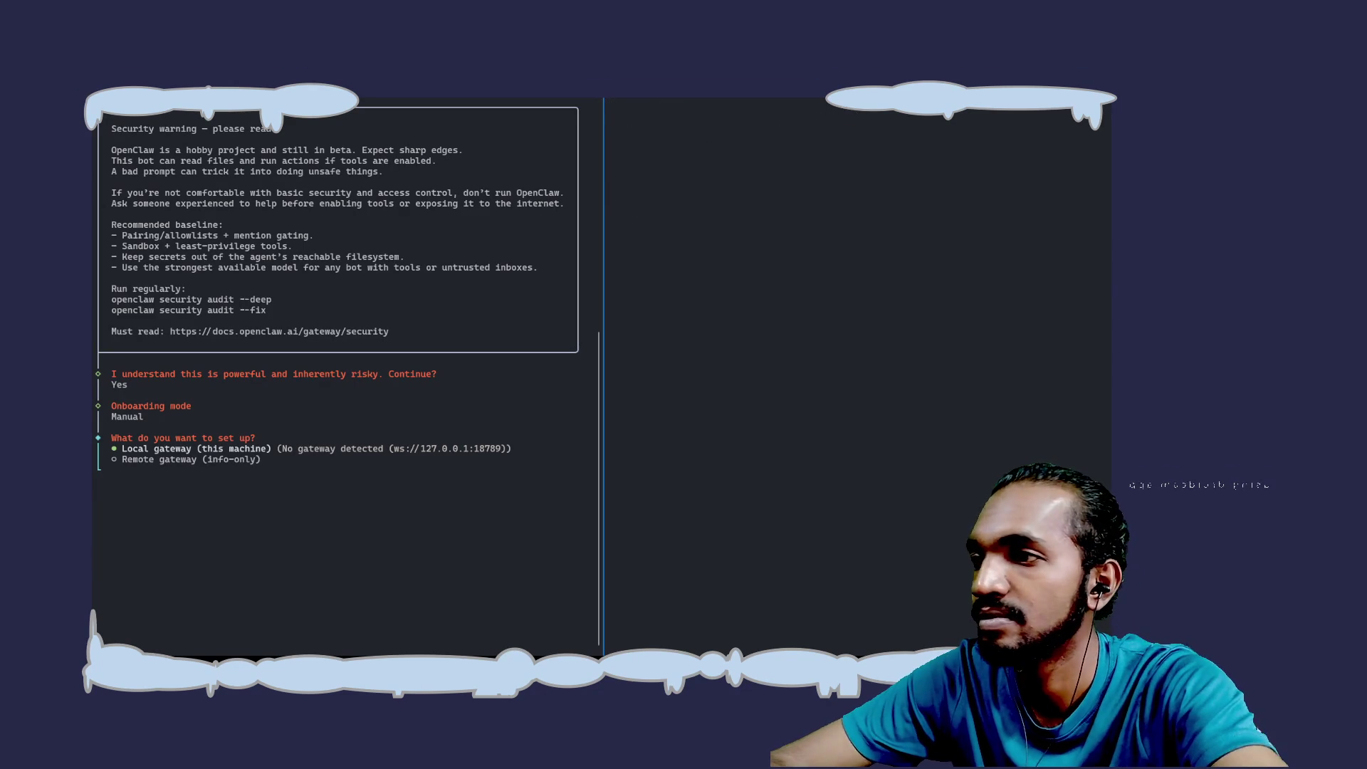
Save the openclaw-init.md notes in the original Neovim window with :w
{"action": "key", "text": "alt+Tab"}
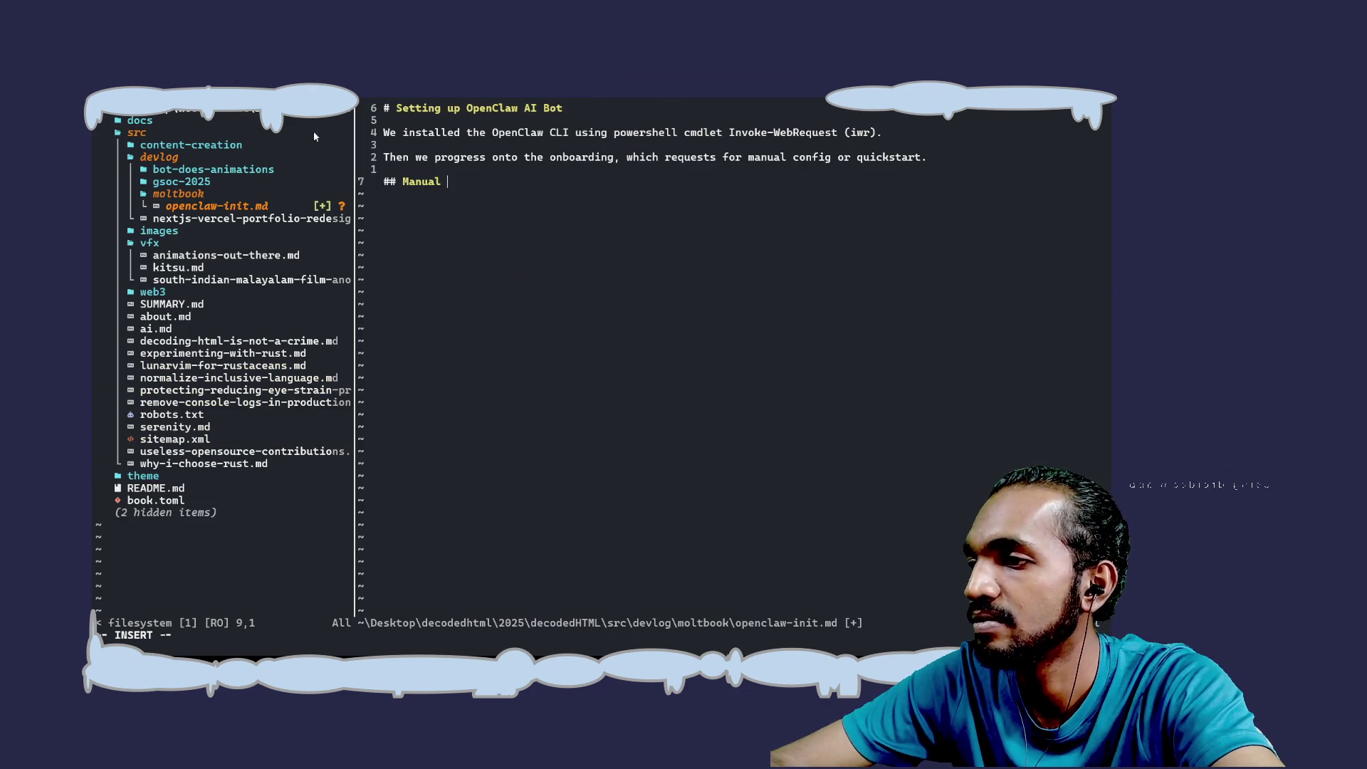
{"action": "key", "text": "Escape"}
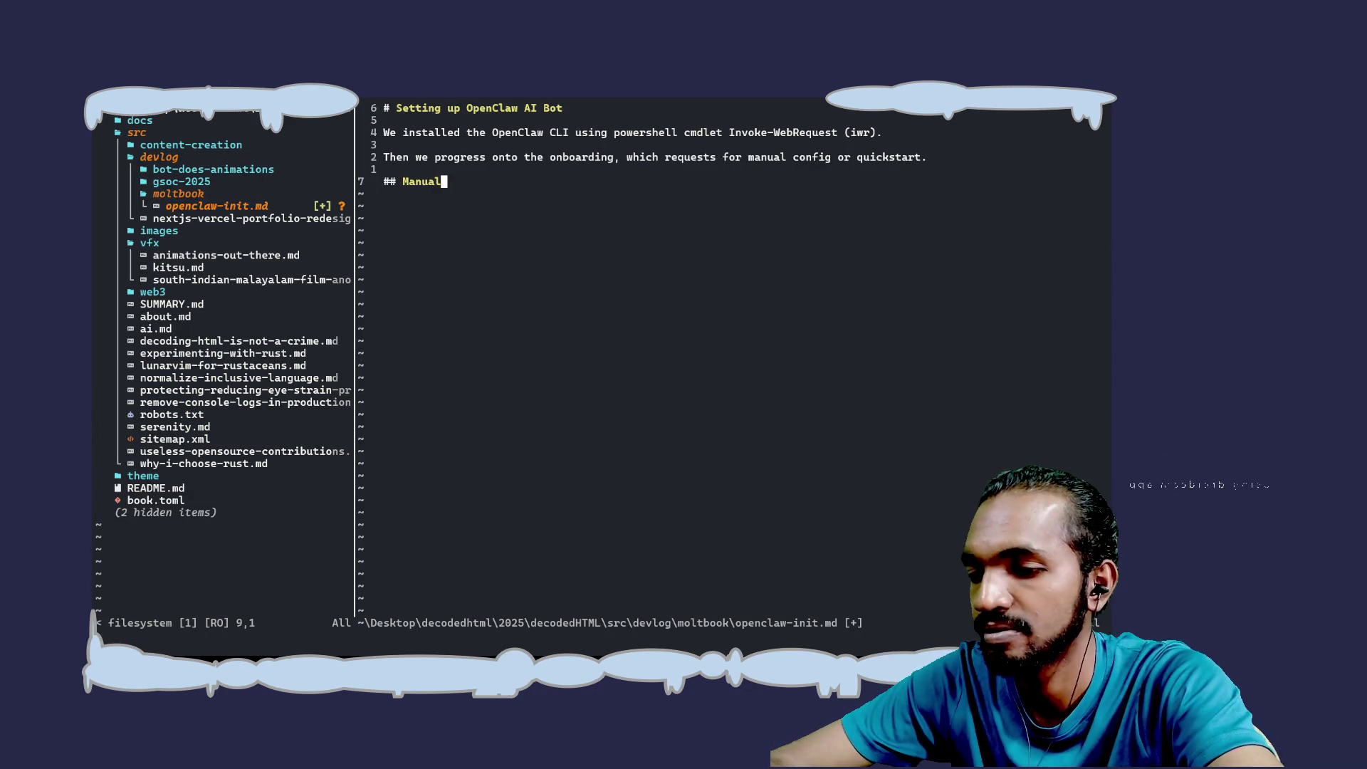
{"action": "type", "text": ":w"}
{"action": "key", "text": "Return"}
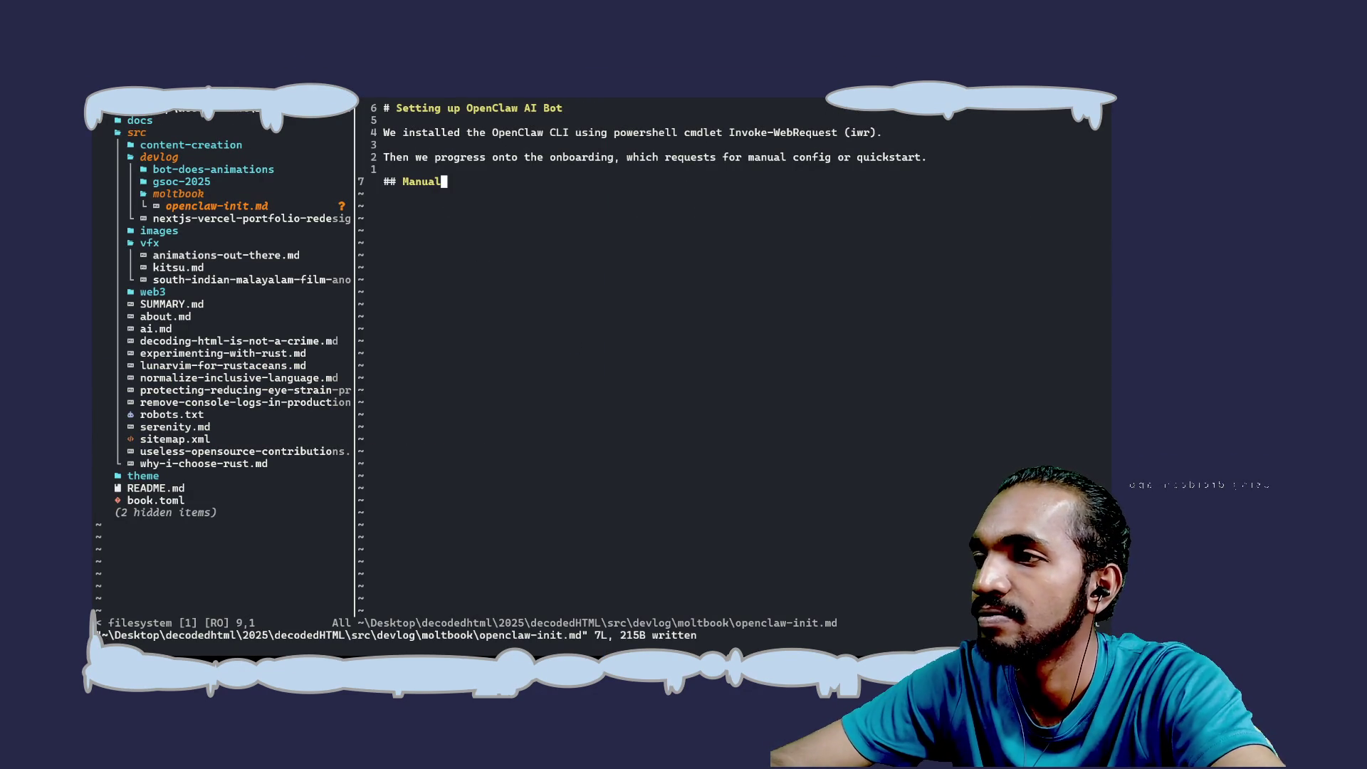
In the new pane's Neovim, open openclaw-init.md from the devlog/moltbook file tree
{"action": "key", "text": "alt+Tab"}
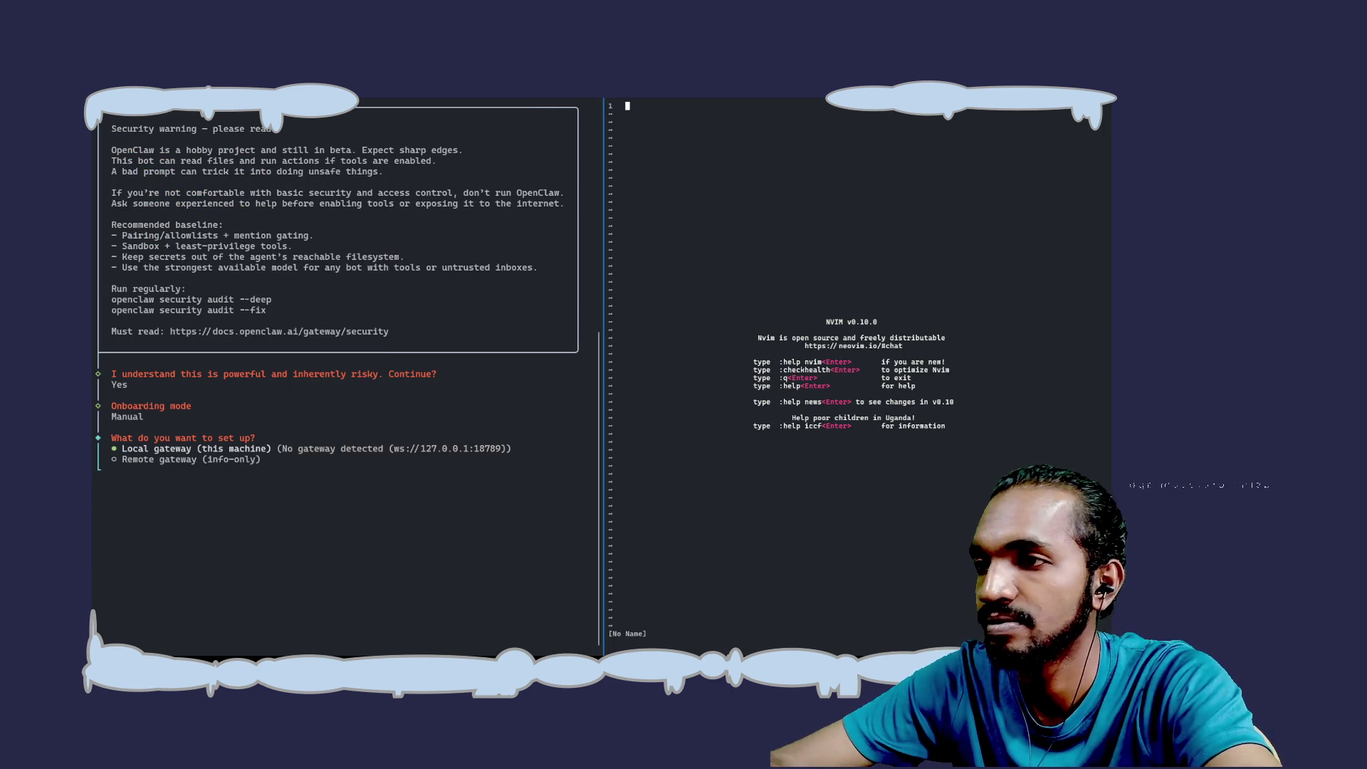
{"action": "key", "text": "space"}
{"action": "key", "text": "e"}
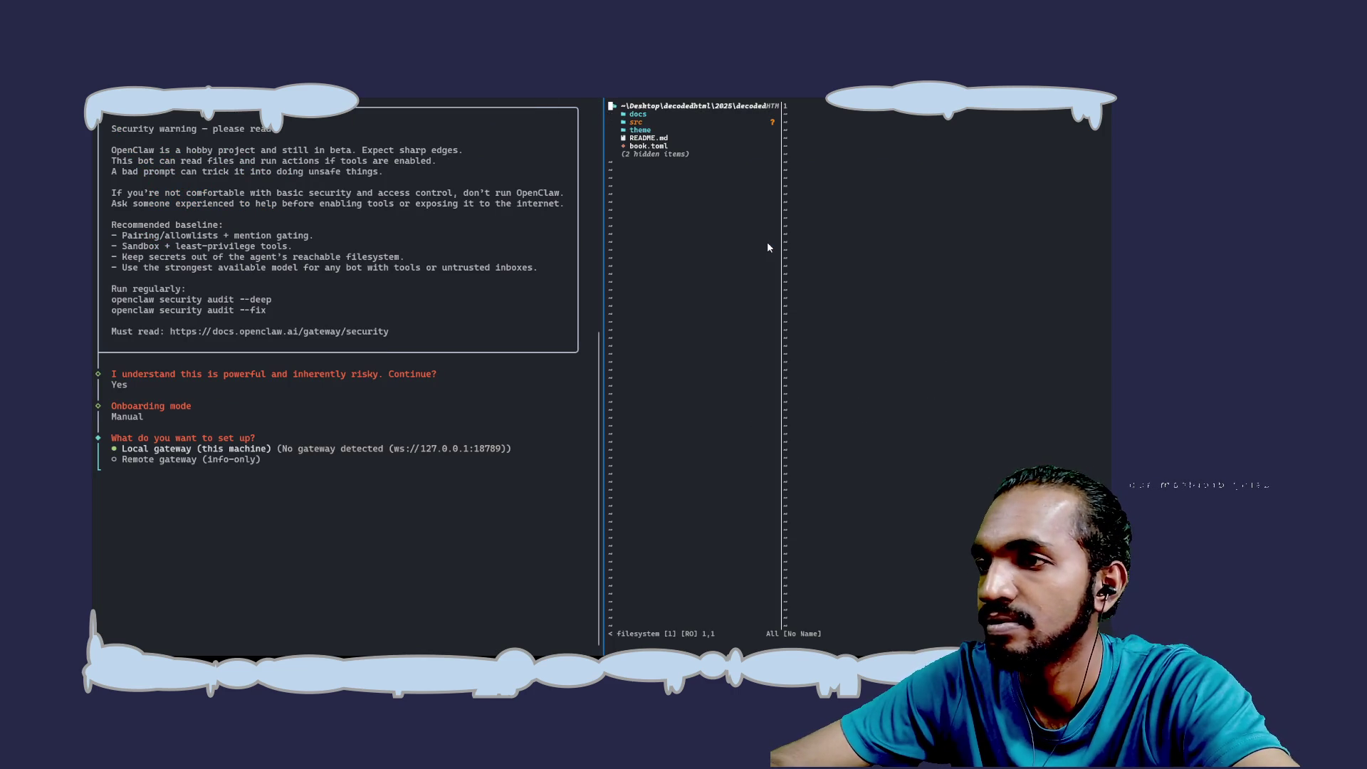
{"action": "key", "text": "j"}
{"action": "key", "text": "Return"}
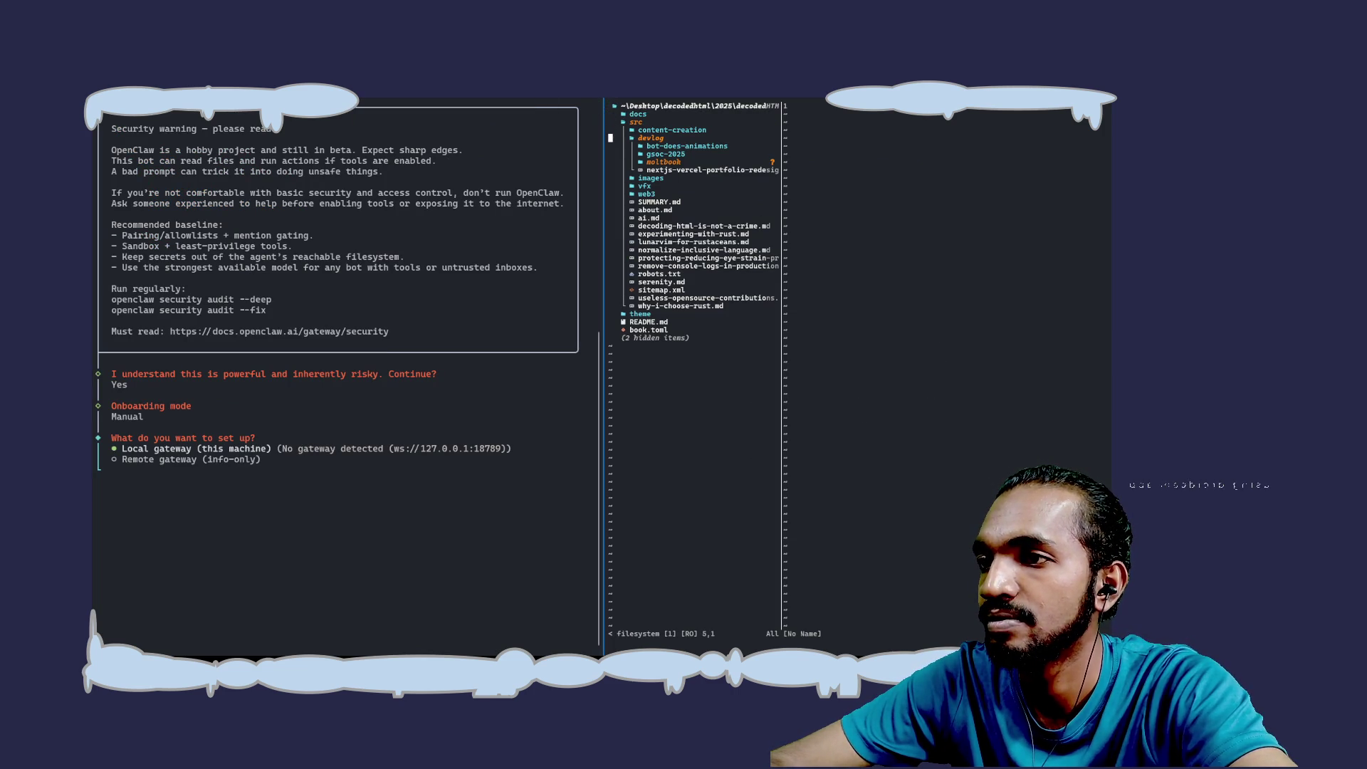
{"action": "key", "text": "j"}
{"action": "key", "text": "j"}
{"action": "key", "text": "j"}
{"action": "key", "text": "Return"}
{"action": "key", "text": "j"}
{"action": "key", "text": "j"}
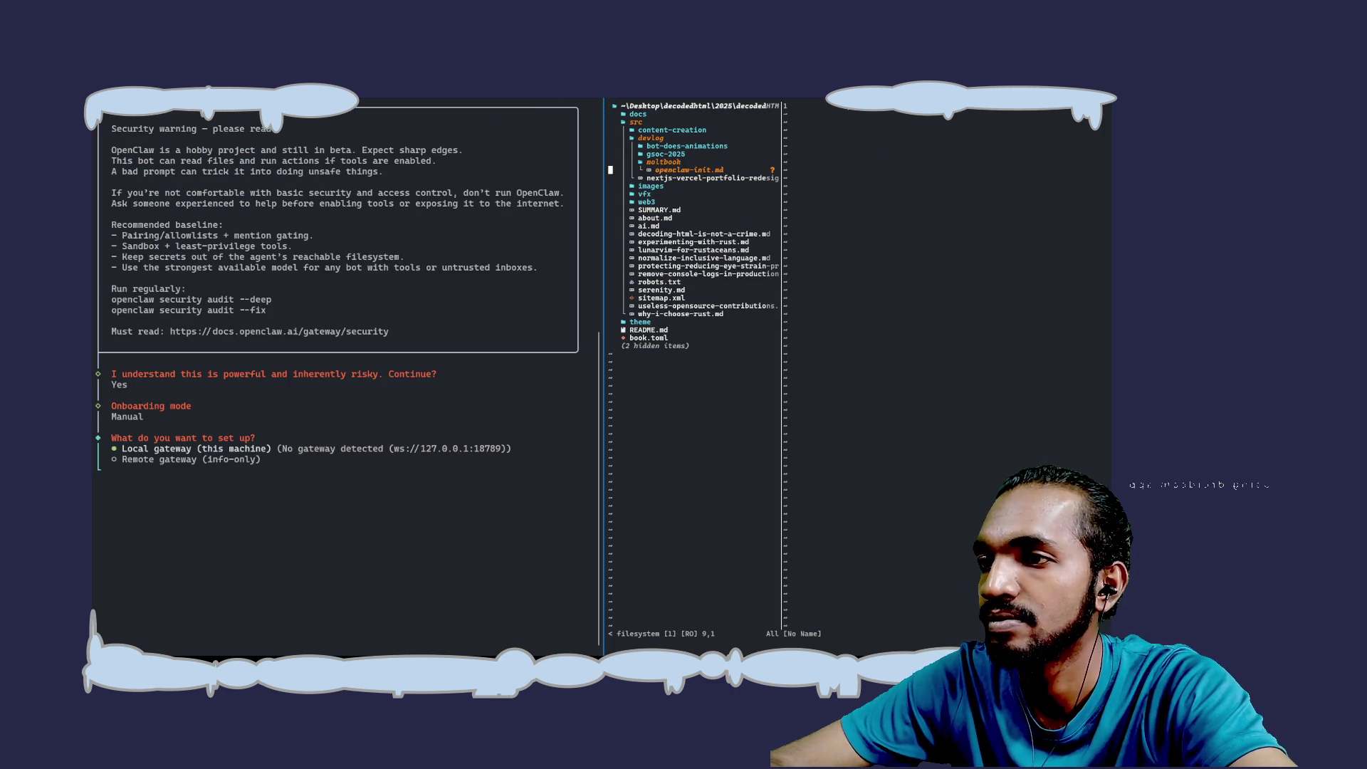
{"action": "key", "text": "Return"}
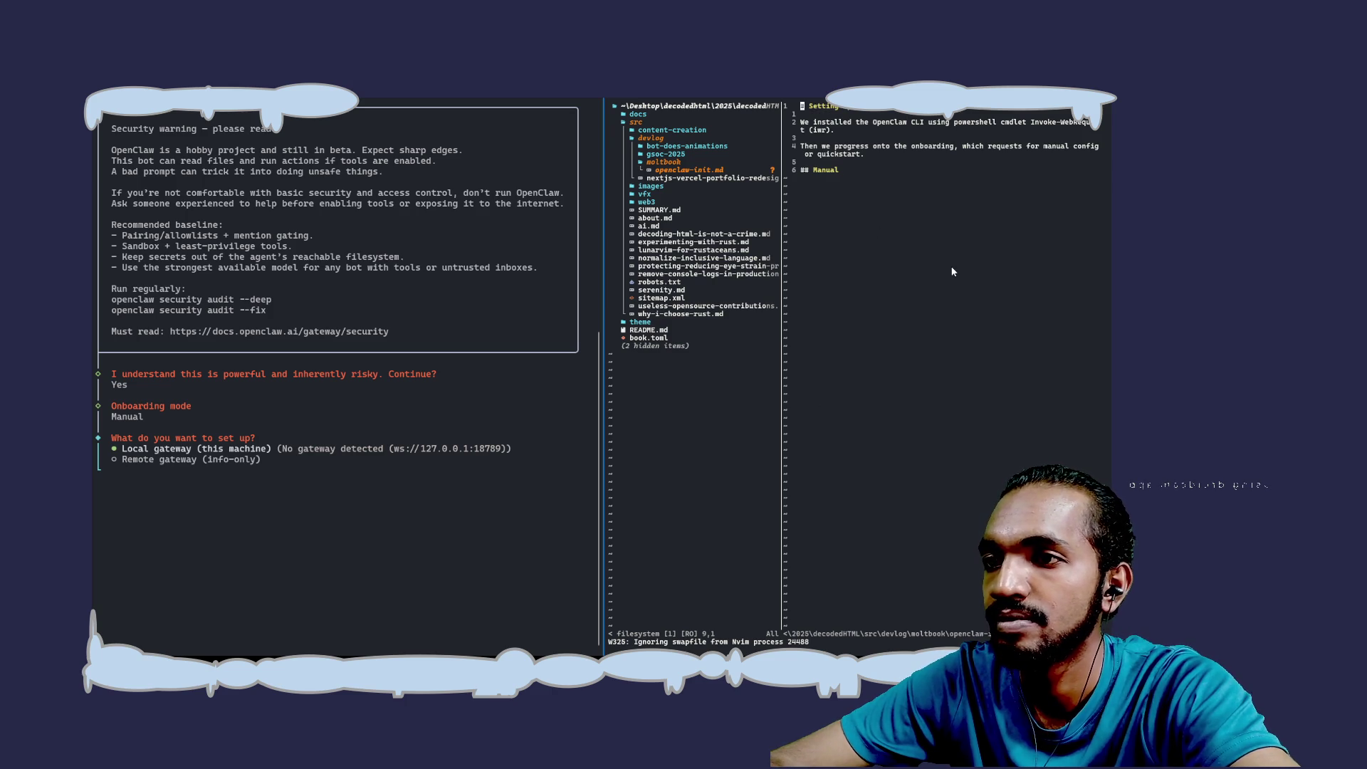
Append a '### Local gateway or remote gateway' heading at the end and save
{"action": "key", "text": "G"}
{"action": "key", "text": "o"}
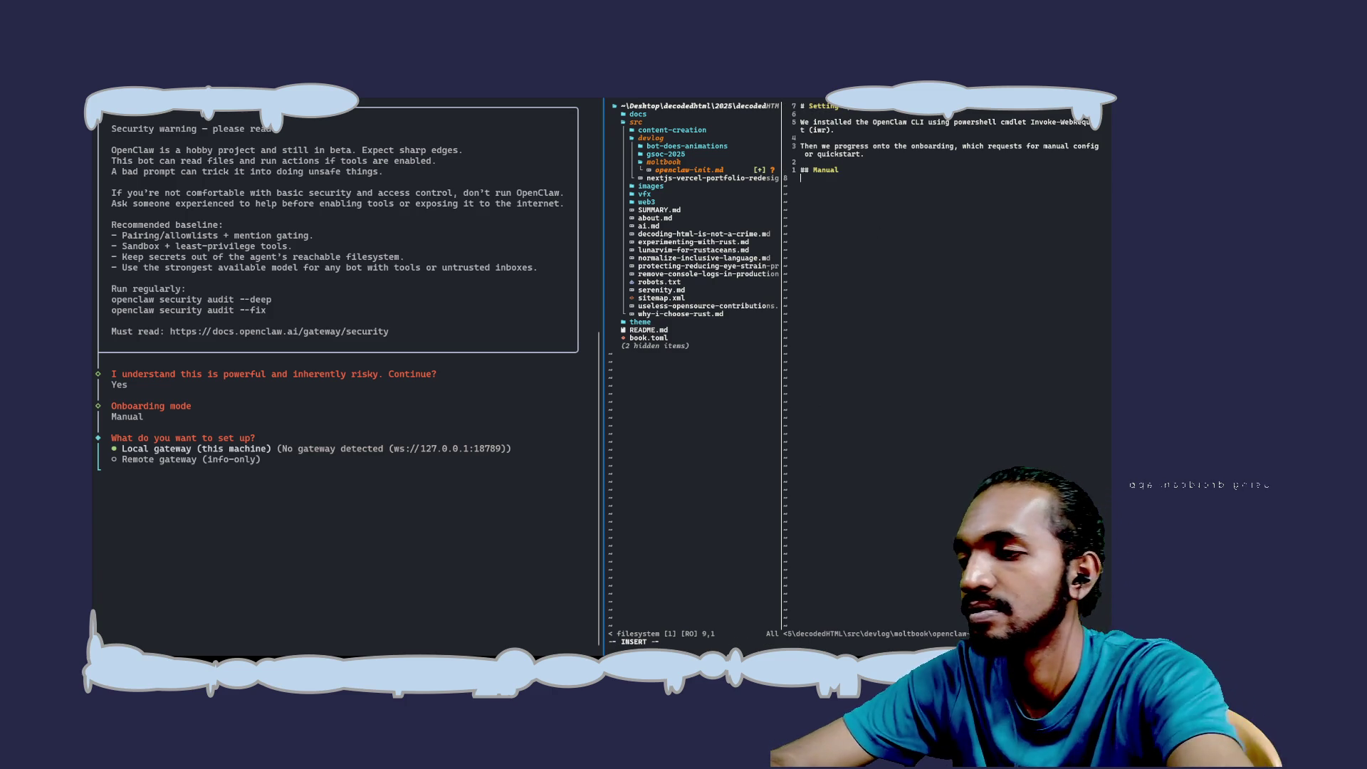
{"action": "type", "text": "### "}
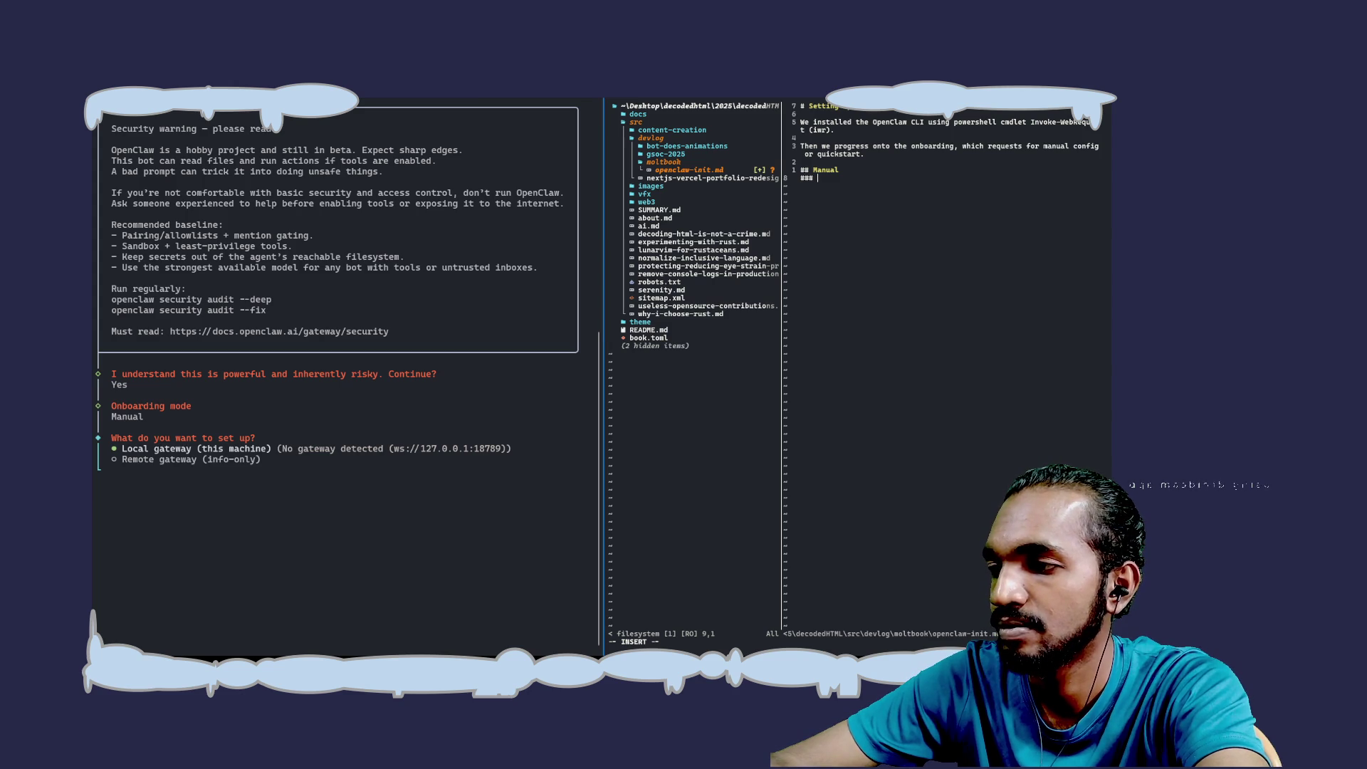
{"action": "type", "text": "Loca"}
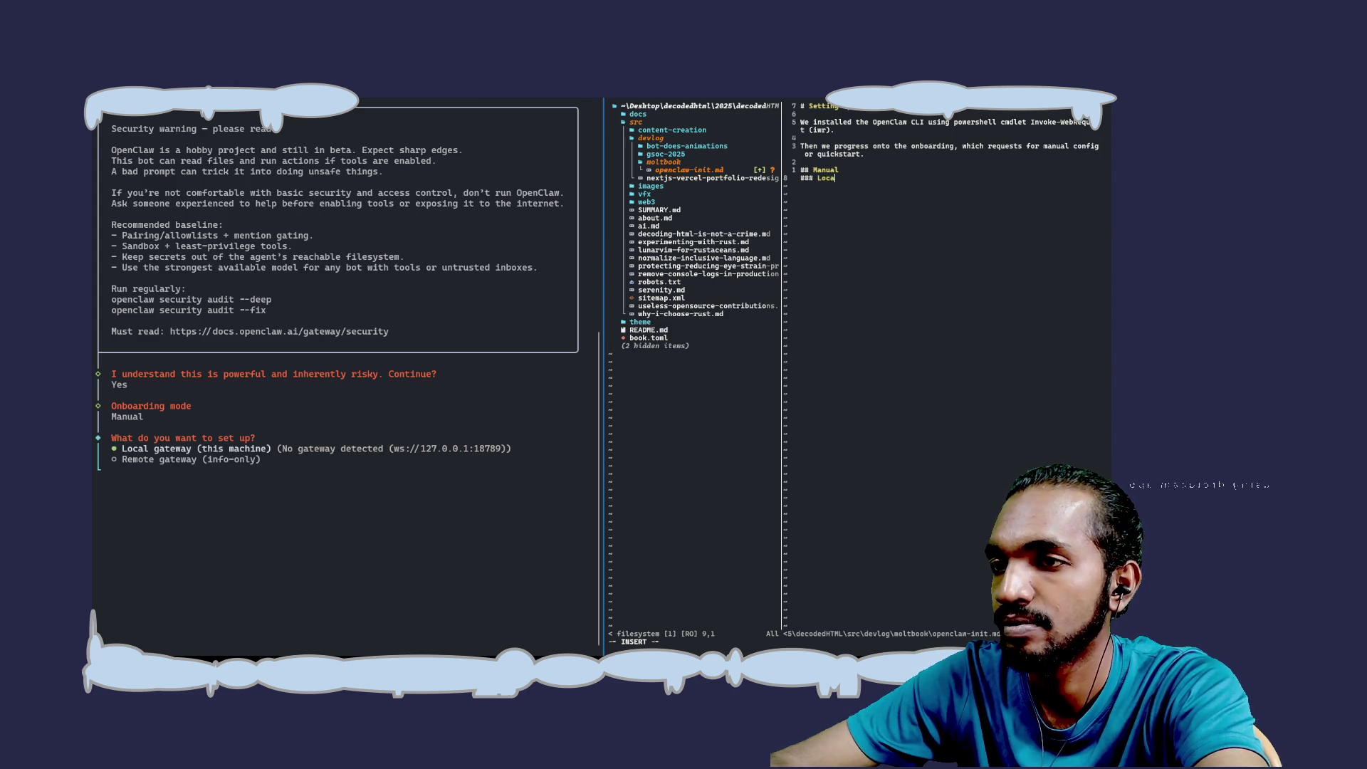
{"action": "type", "text": "l gateway"}
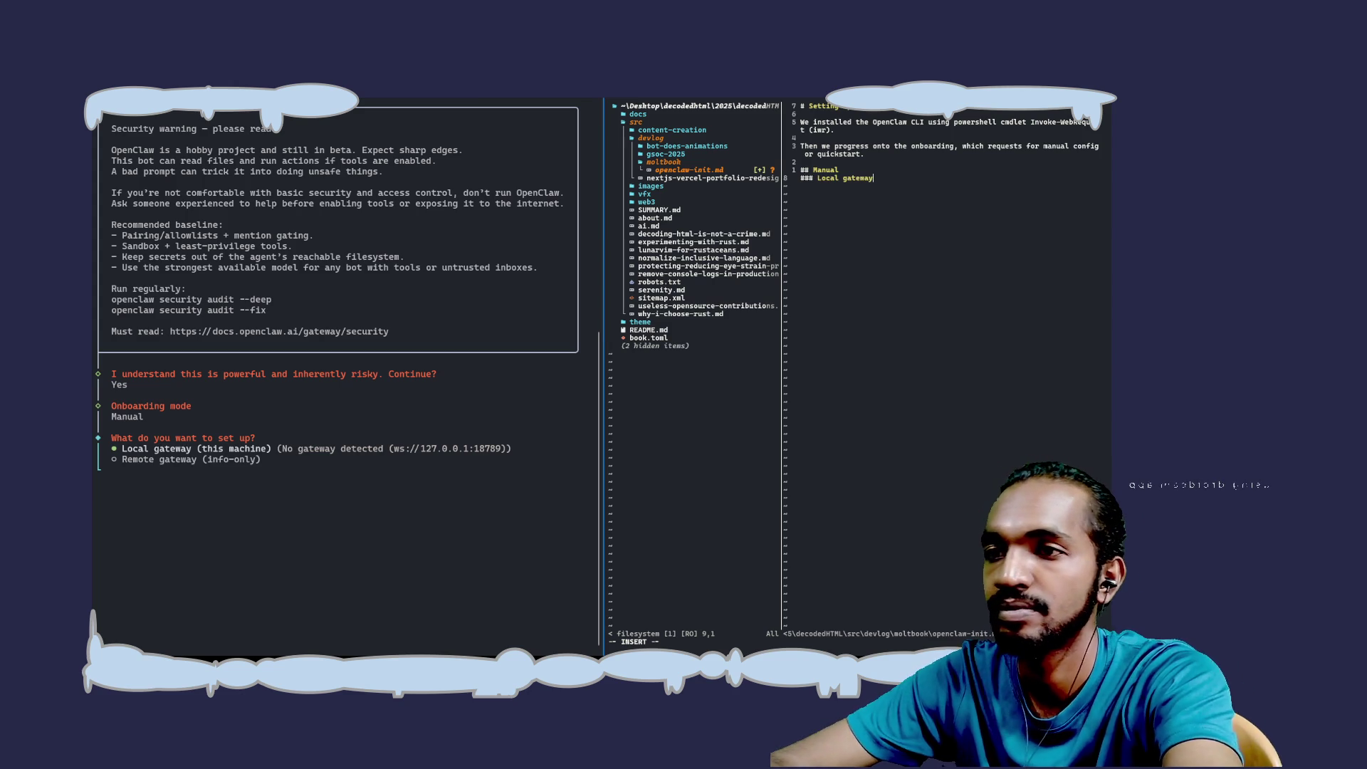
{"action": "type", "text": " or remt"}
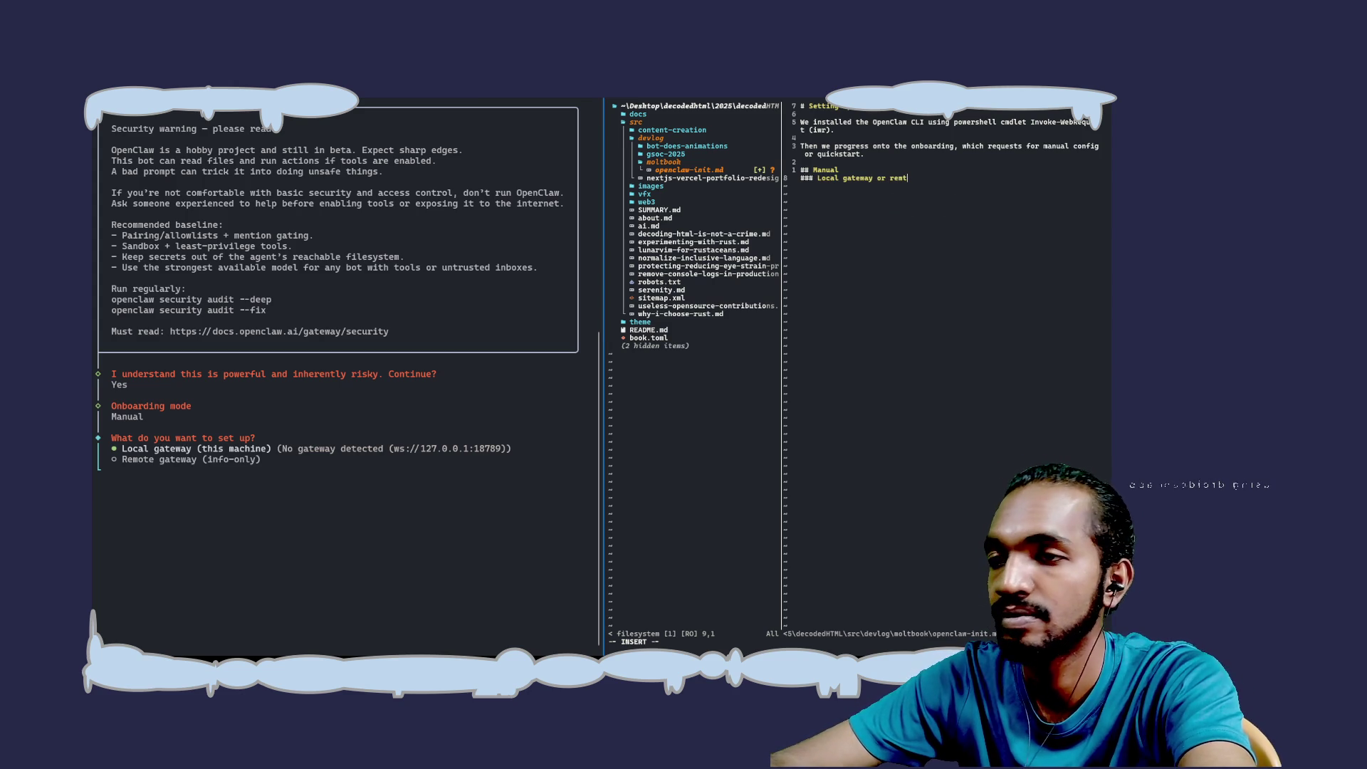
{"action": "key", "text": "BackSpace"}
{"action": "type", "text": "ote g"}
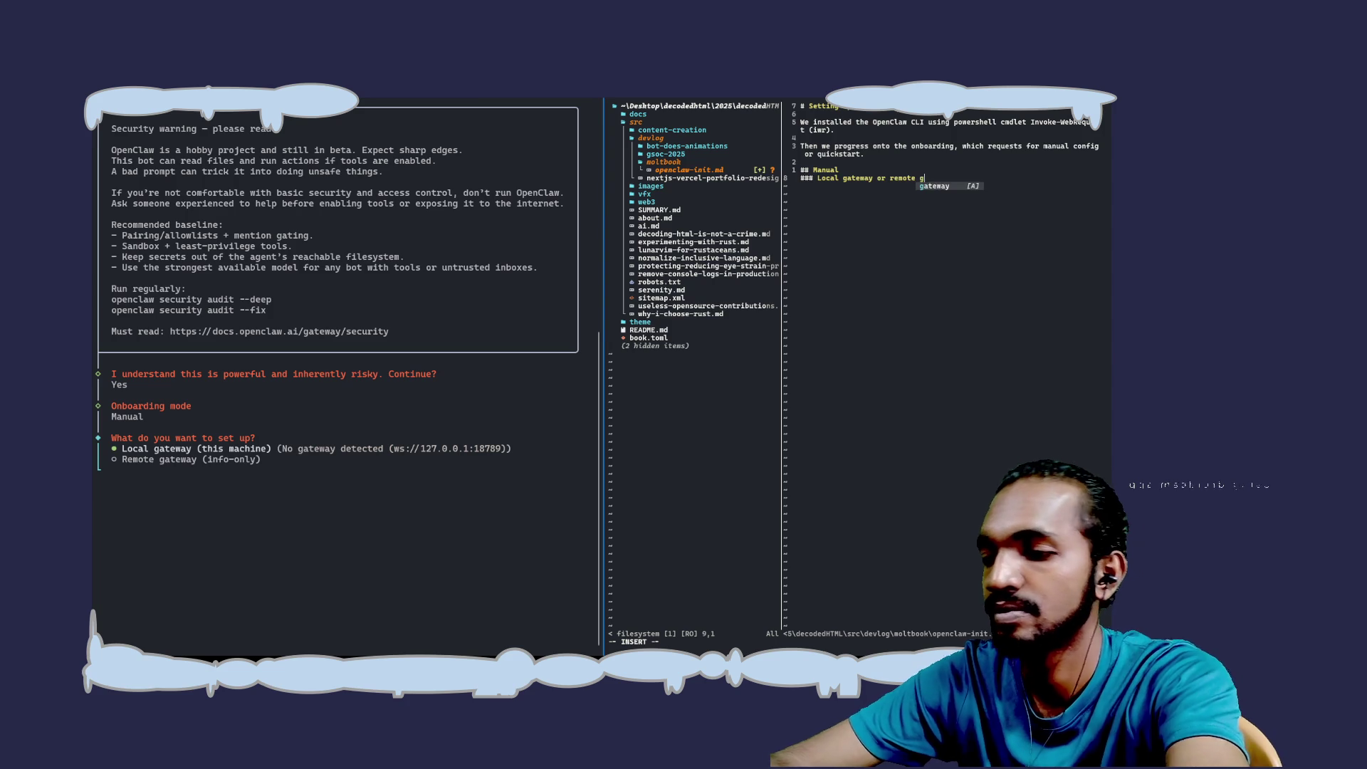
{"action": "type", "text": "ateway"}
{"action": "key", "text": "Return"}
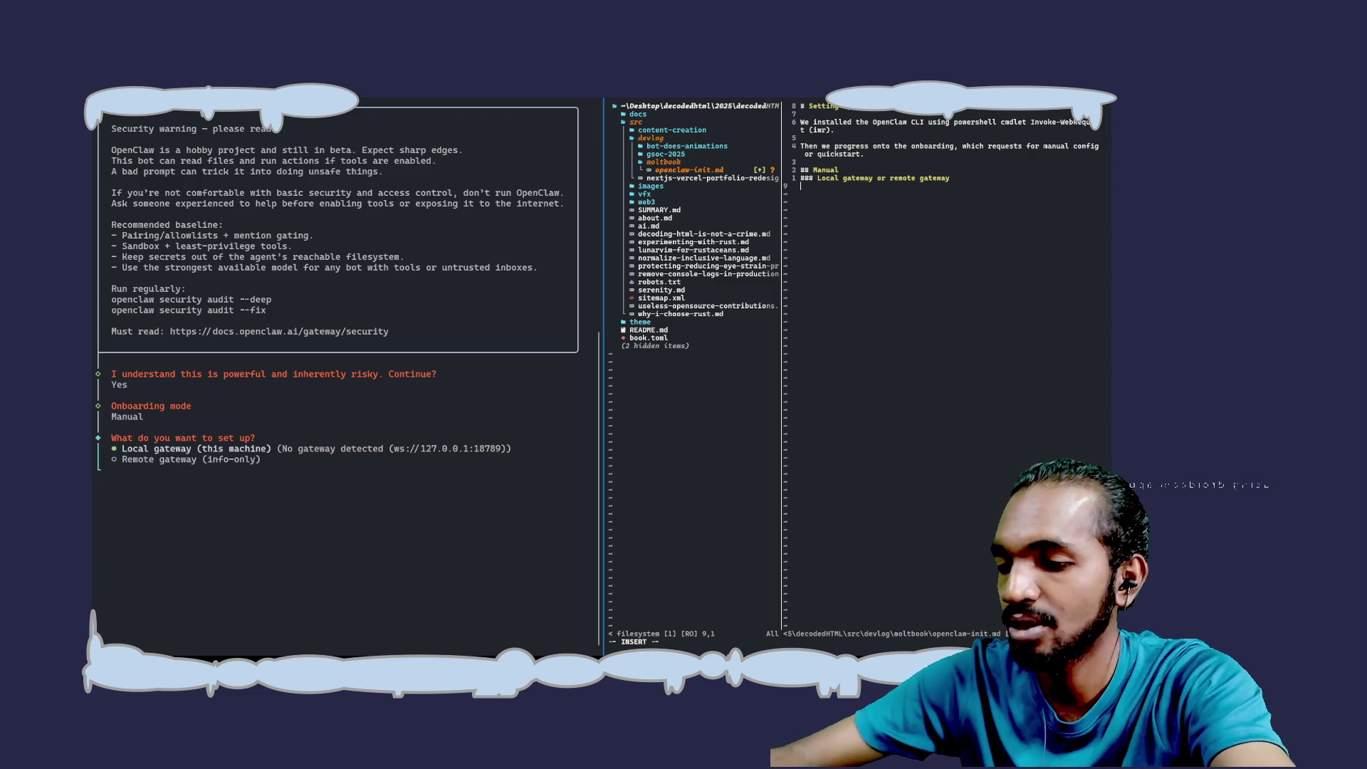
{"action": "key", "text": "Escape"}
{"action": "type", "text": ":w"}
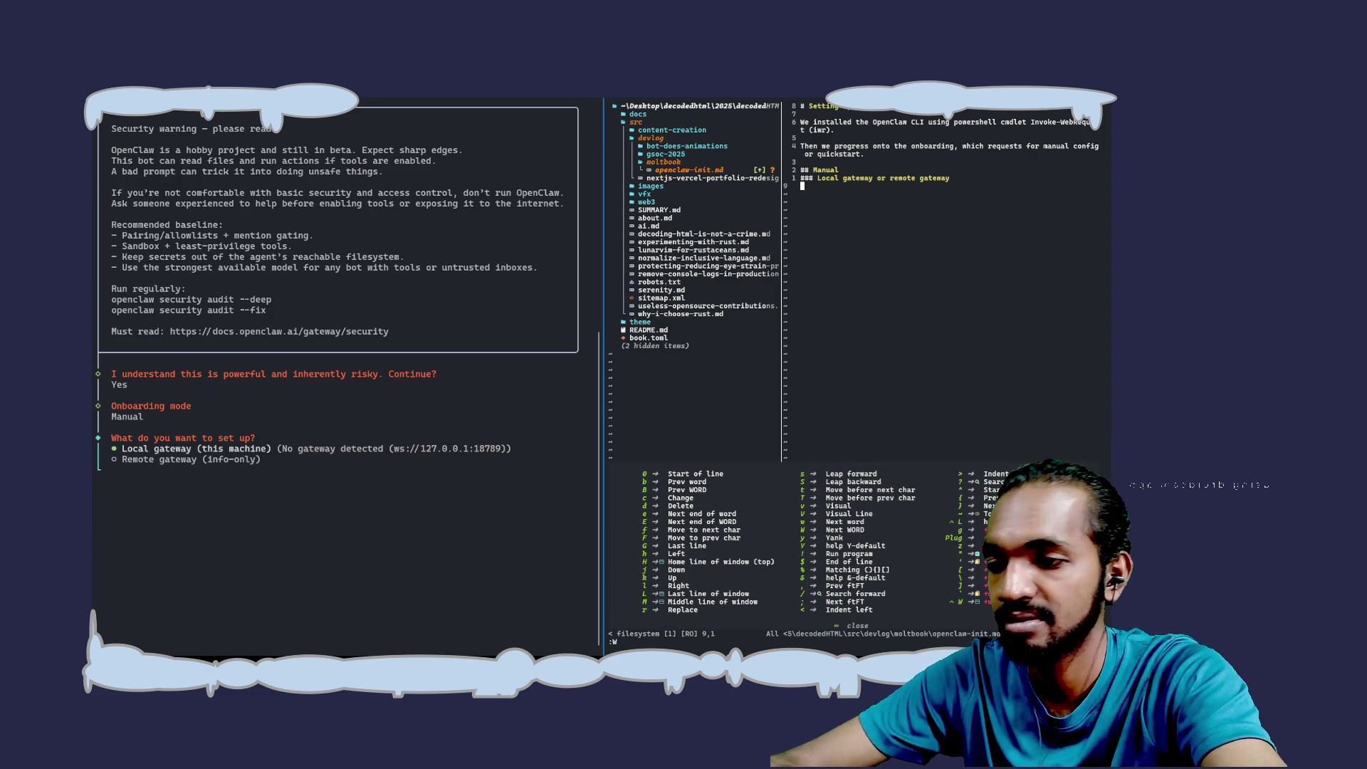
{"action": "key", "text": "Return"}
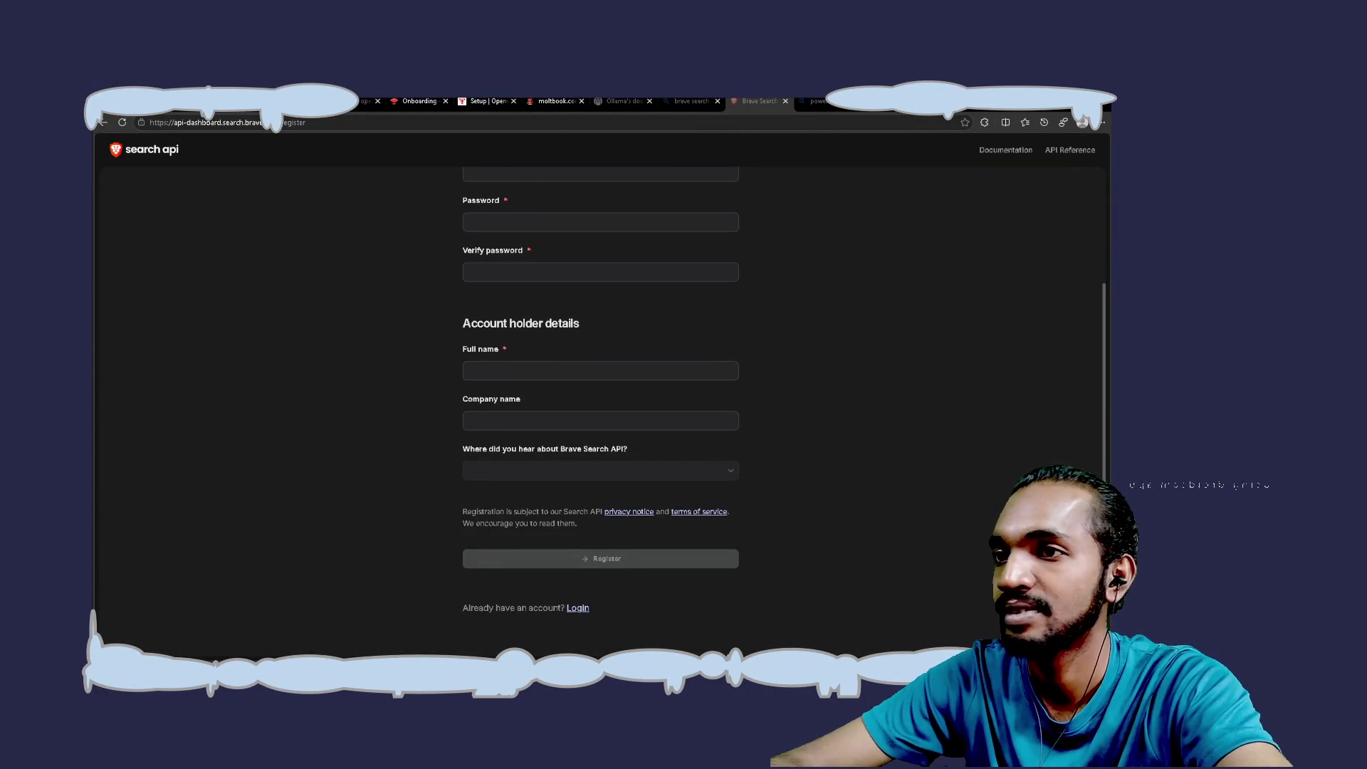
In a new Edge tab, type the Google search 'site:openclaw.com' without running it
{"action": "key", "text": "ctrl+t"}
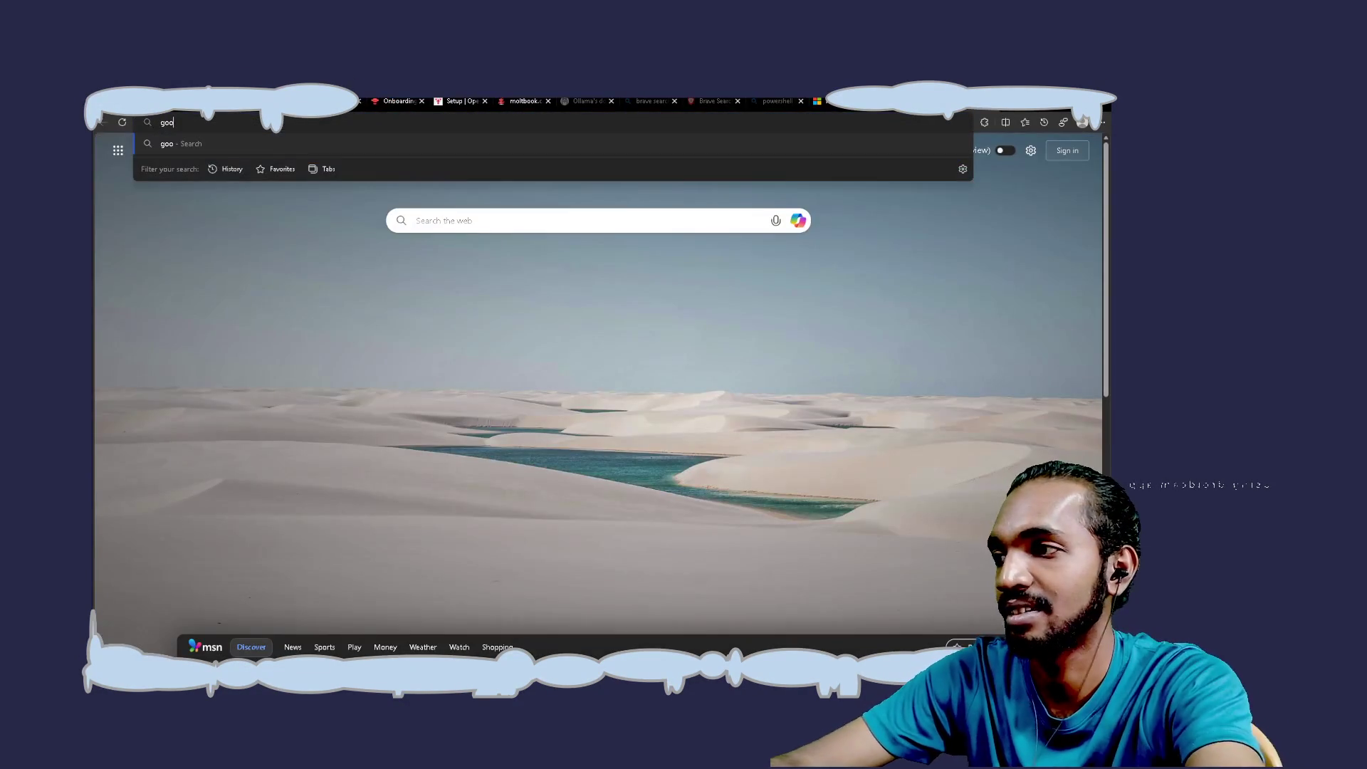
{"action": "type", "text": "go"}
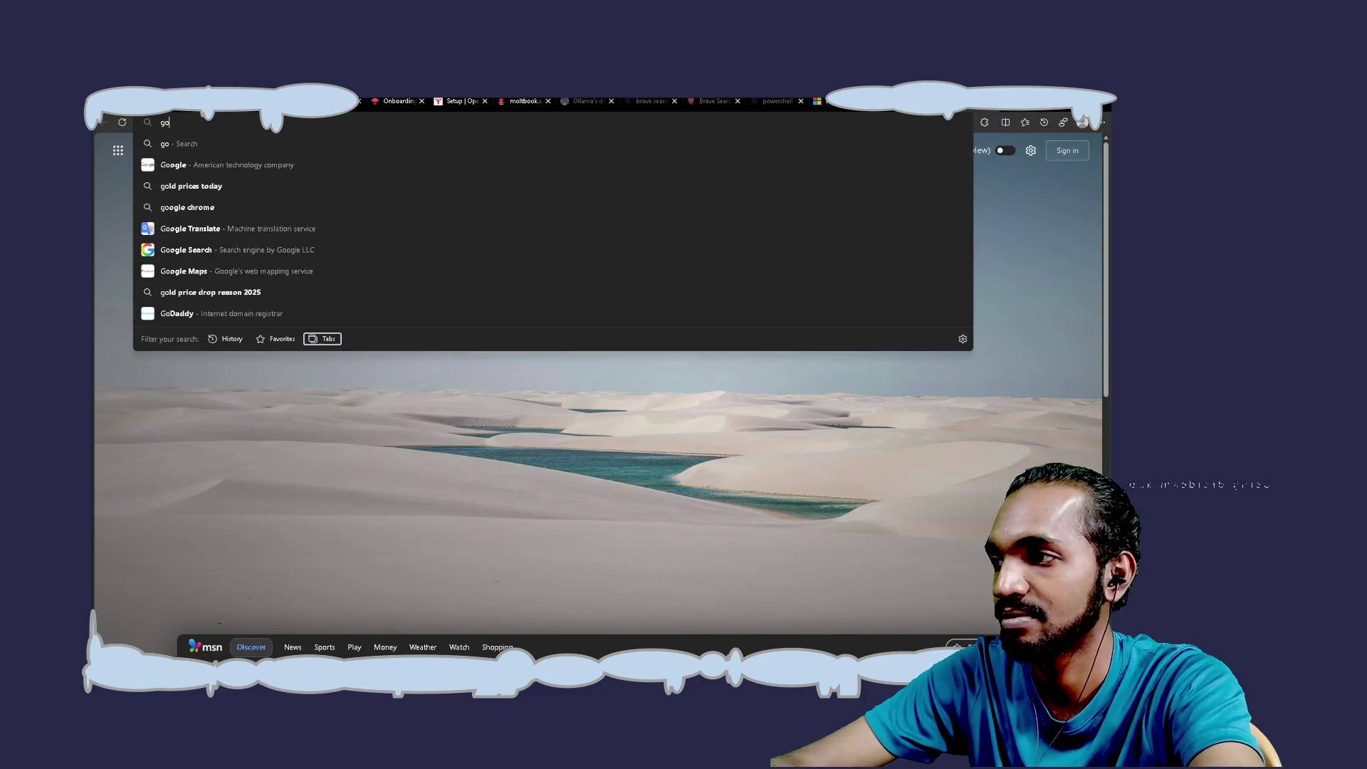
{"action": "key", "text": "shift+Tab"}
{"action": "key", "text": "shift+Tab"}
{"action": "key", "text": "shift+Tab"}
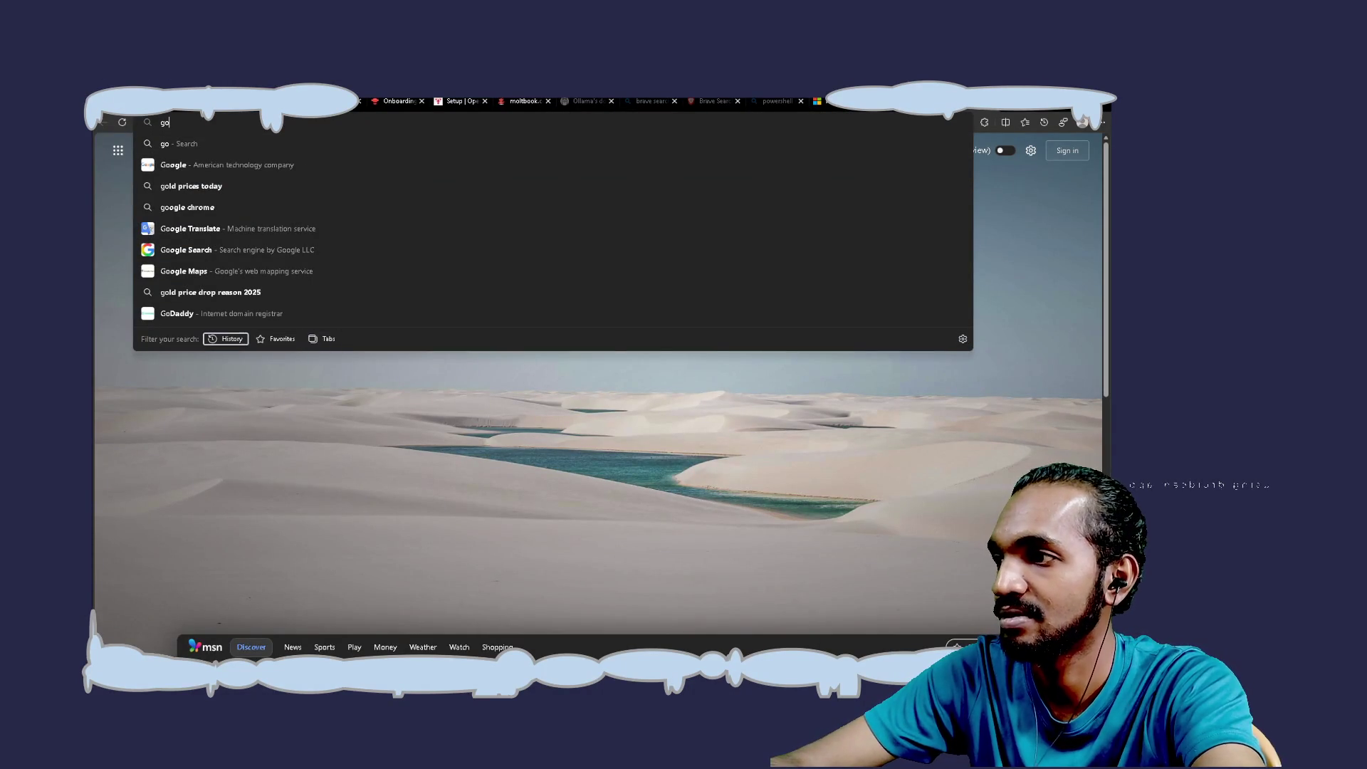
{"action": "key", "text": "Tab"}
{"action": "key", "text": "Tab"}
{"action": "key", "text": "Tab"}
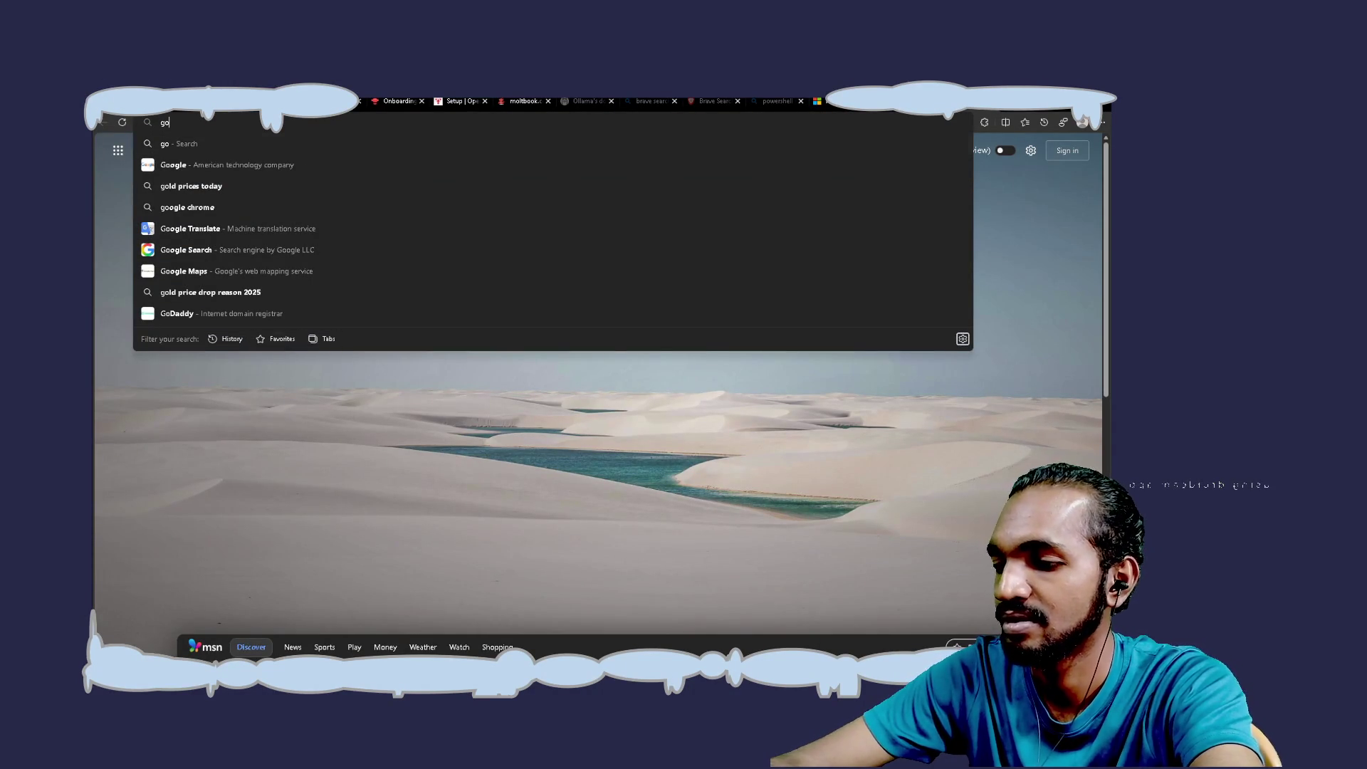
{"action": "key", "text": "Tab"}
{"action": "type", "text": "si"}
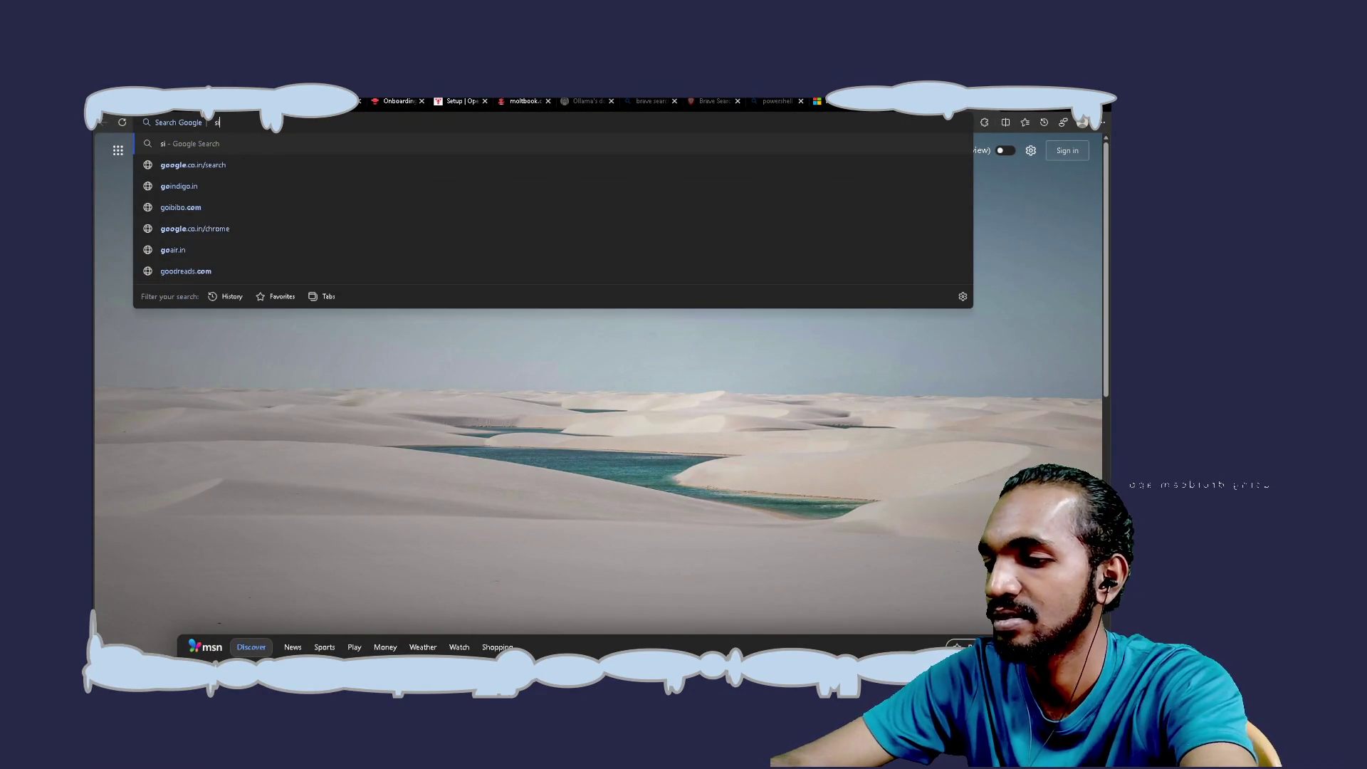
{"action": "type", "text": "te:"}
{"action": "key", "text": "BackSpace"}
{"action": "key", "text": "BackSpace"}
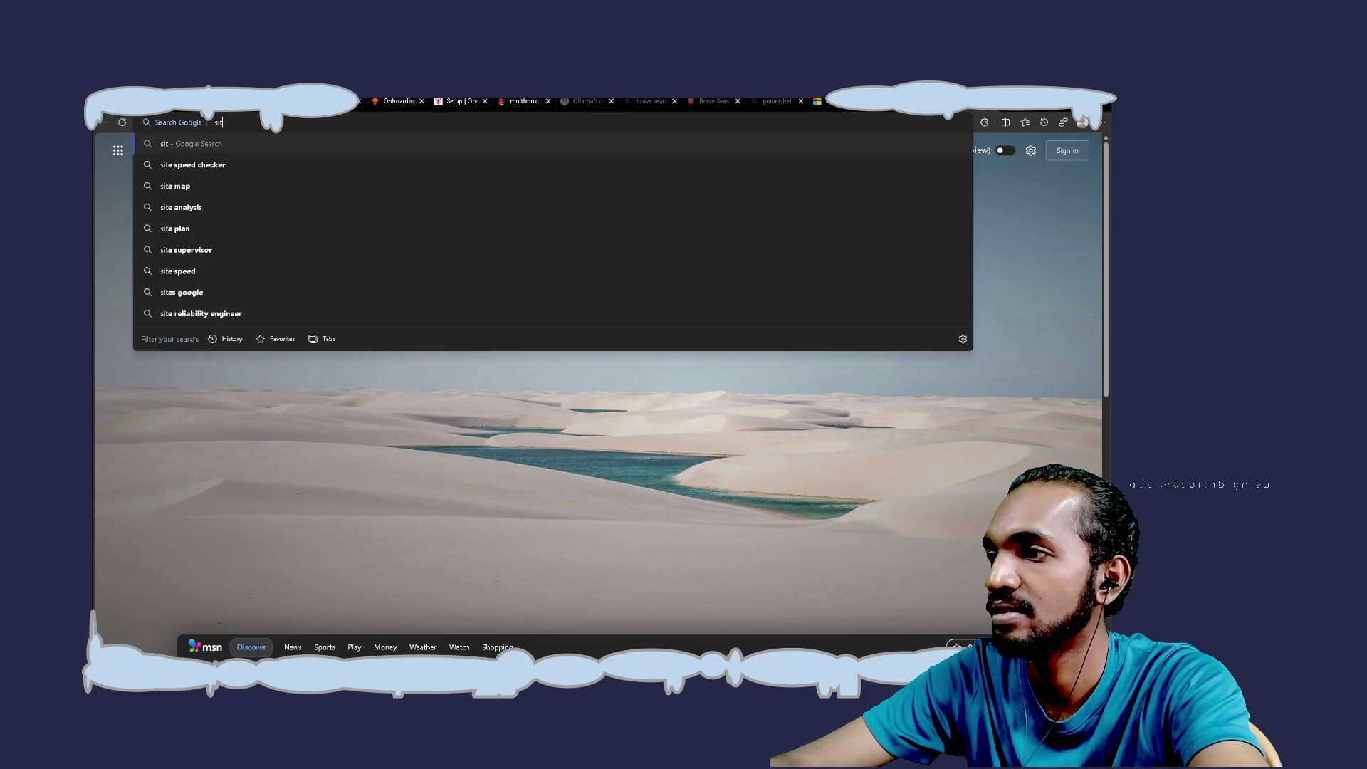
{"action": "type", "text": "e:opencla"}
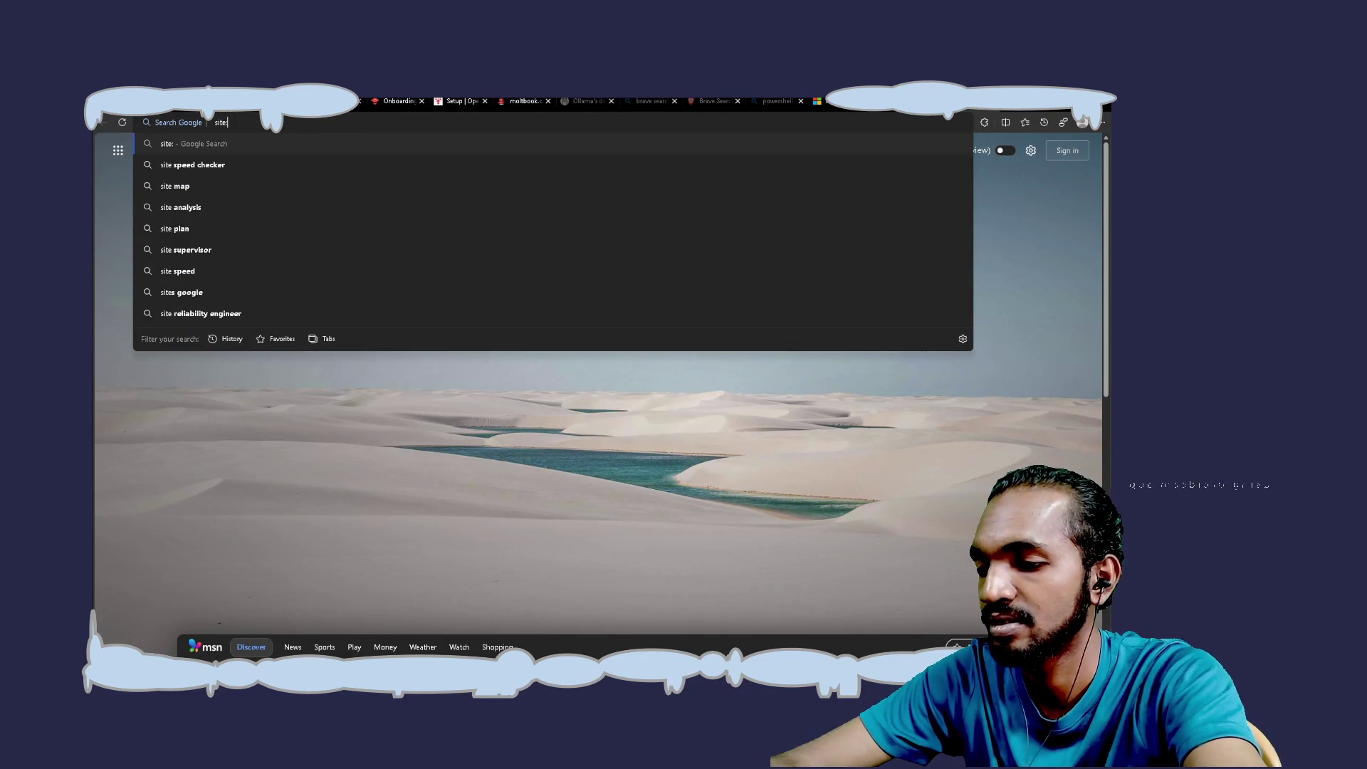
{"action": "type", "text": "w.com"}
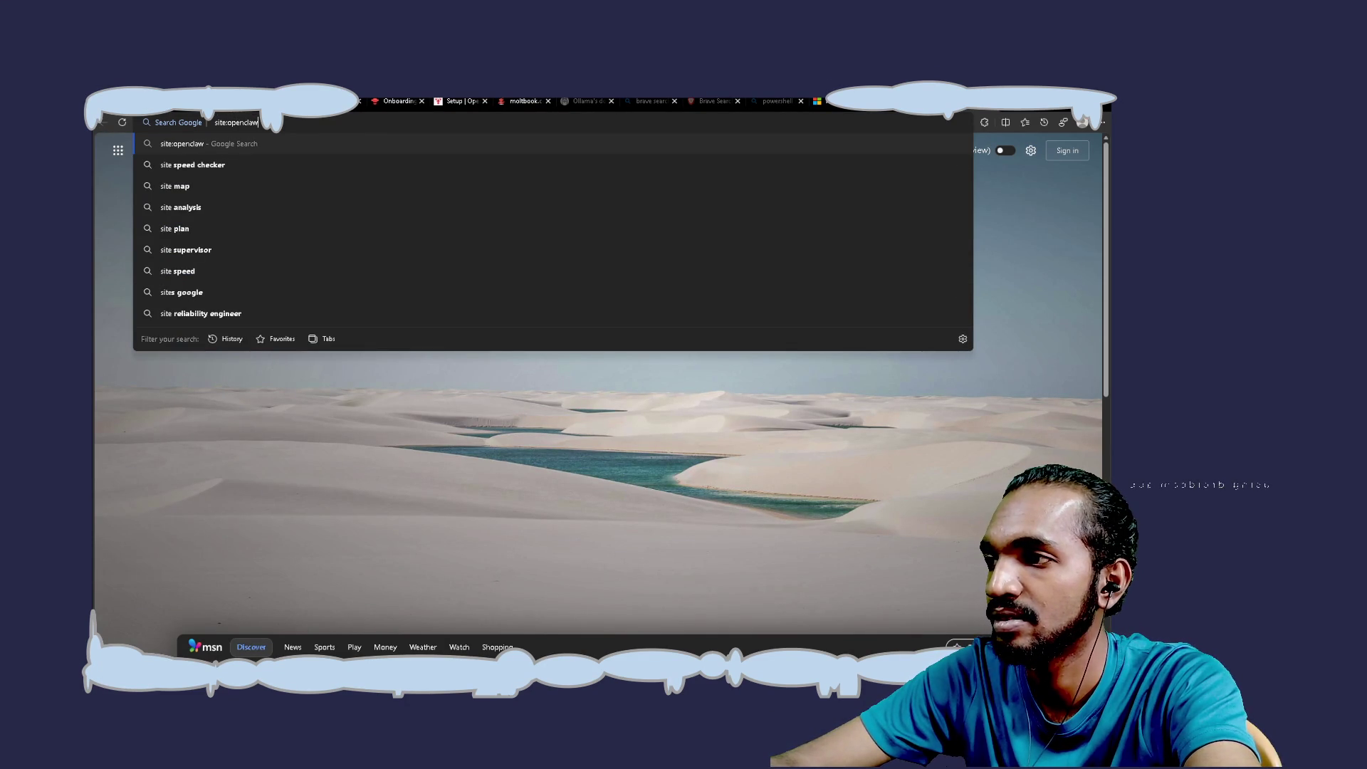
{"action": "key", "text": "ctrl+a"}
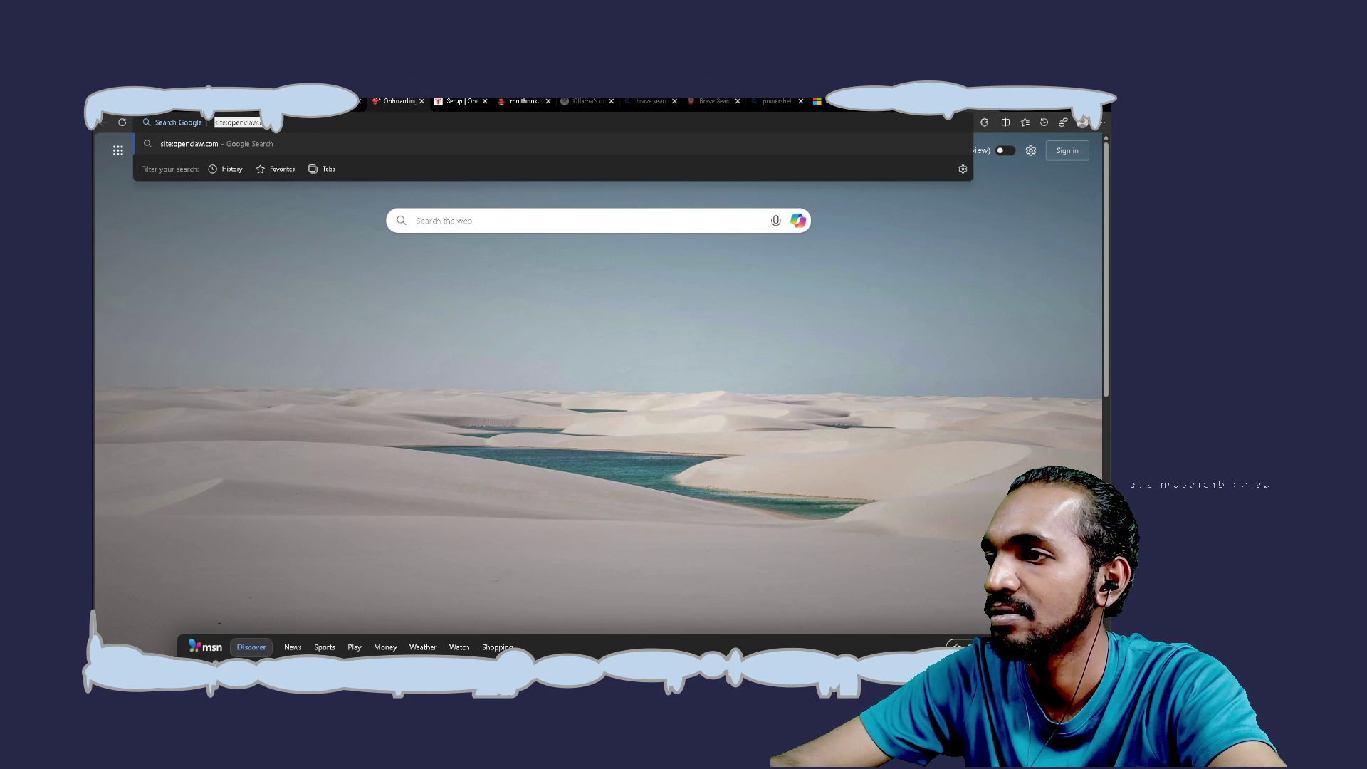
Clear the address bar and pick the google.com suggestion
{"action": "left_click", "coordinate": [189, 122]}
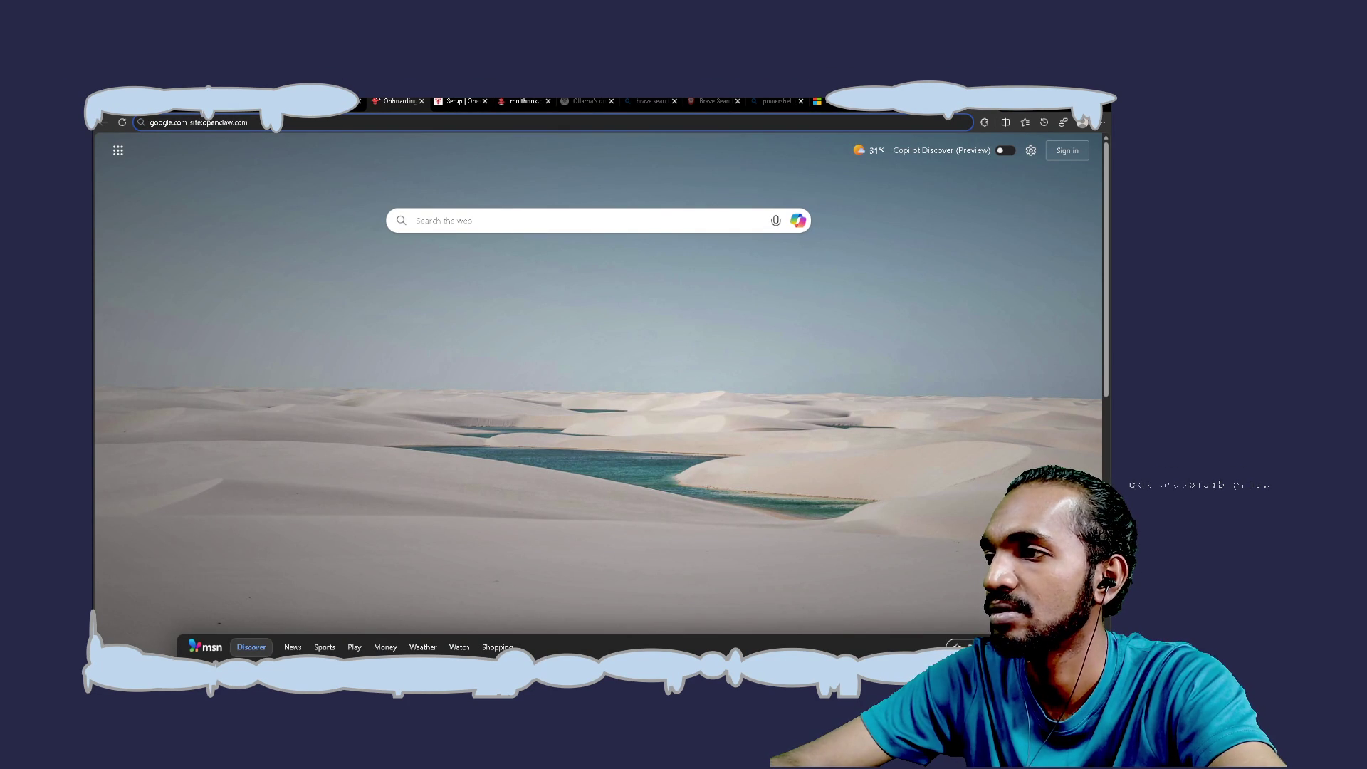
{"action": "key", "text": "ctrl+a"}
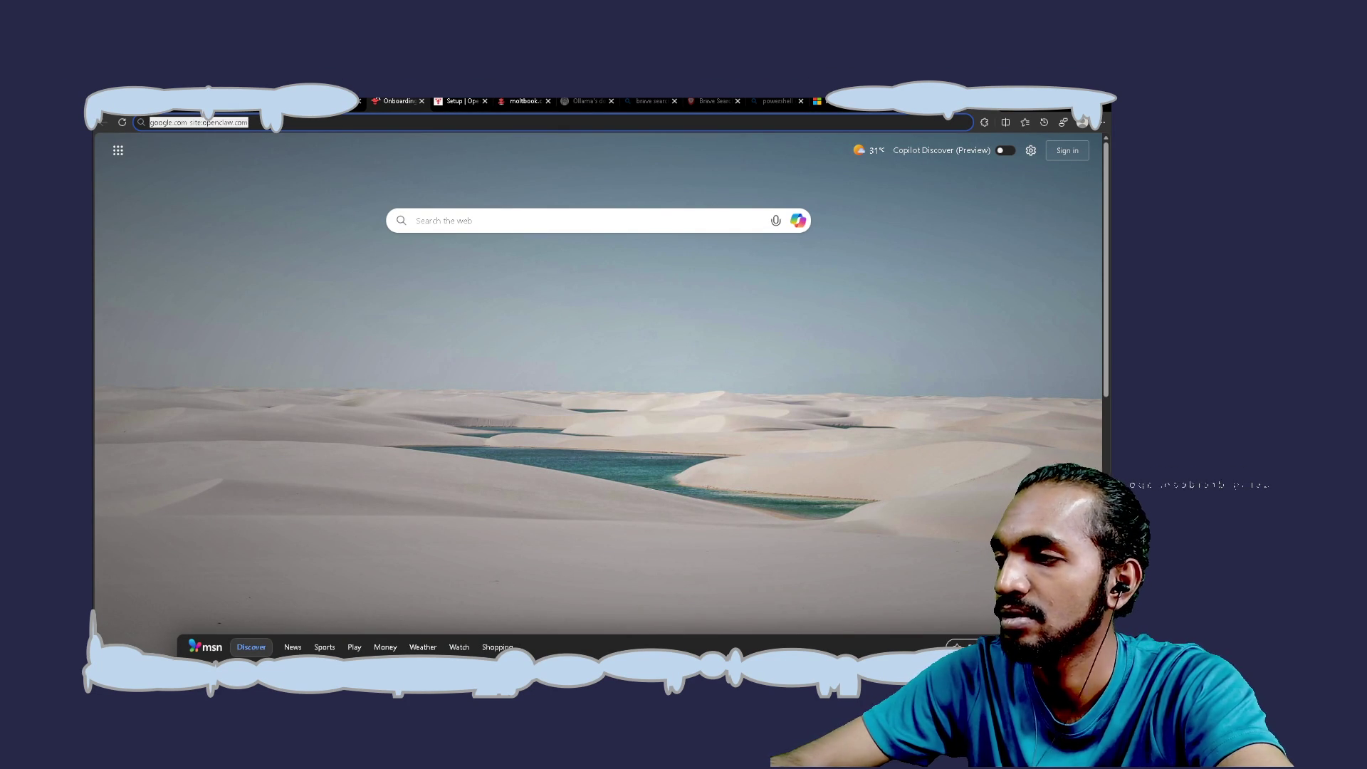
{"action": "type", "text": "sit"}
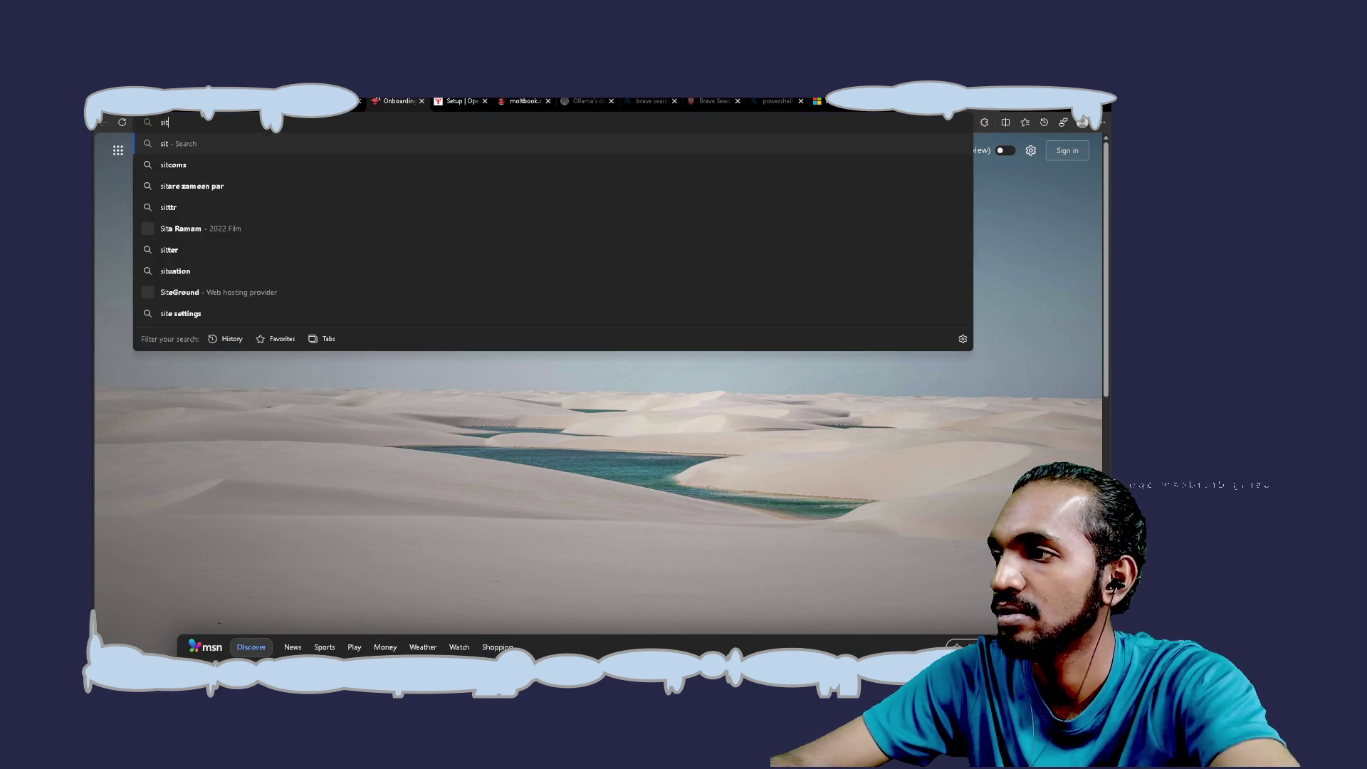
{"action": "key", "text": "BackSpace"}
{"action": "key", "text": "BackSpace"}
{"action": "key", "text": "BackSpace"}
{"action": "type", "text": "goo"}
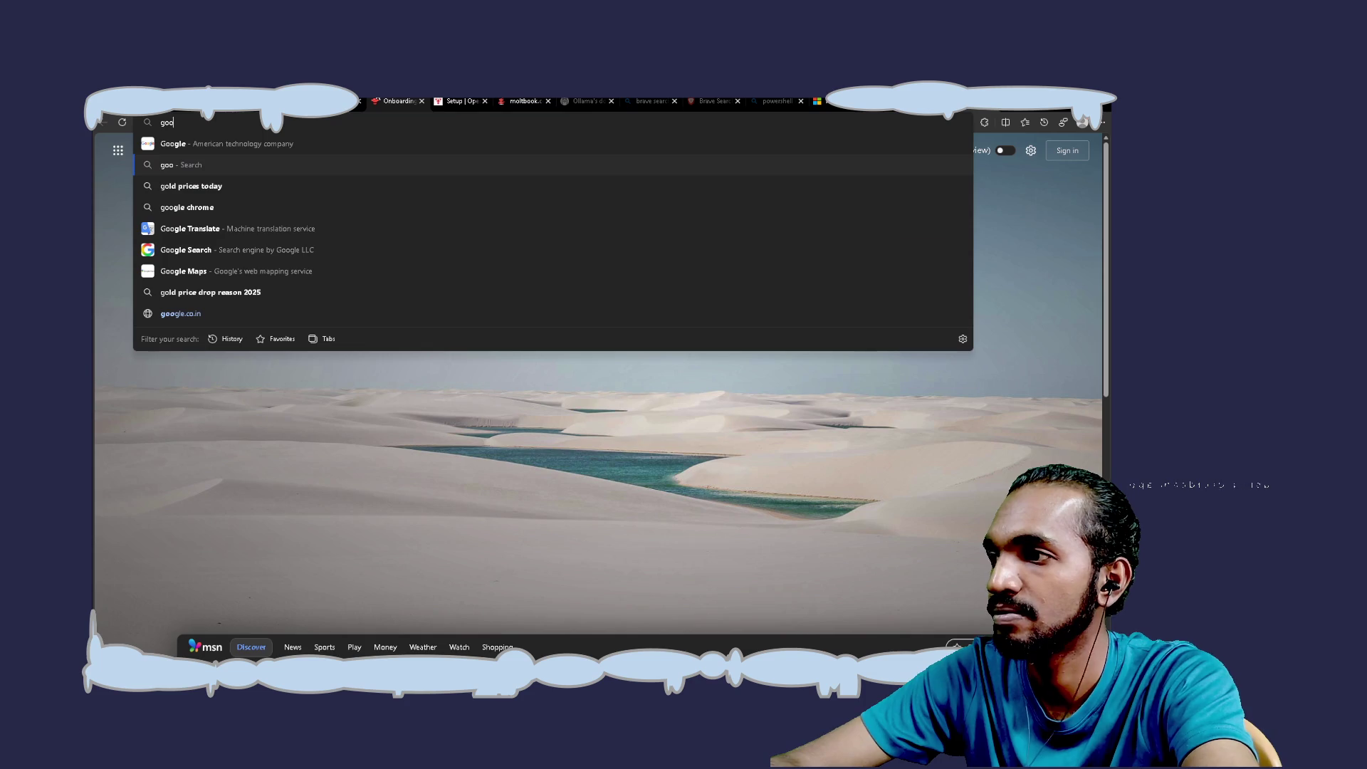
{"action": "key", "text": "Down"}
{"action": "key", "text": "Down"}
{"action": "key", "text": "Down"}
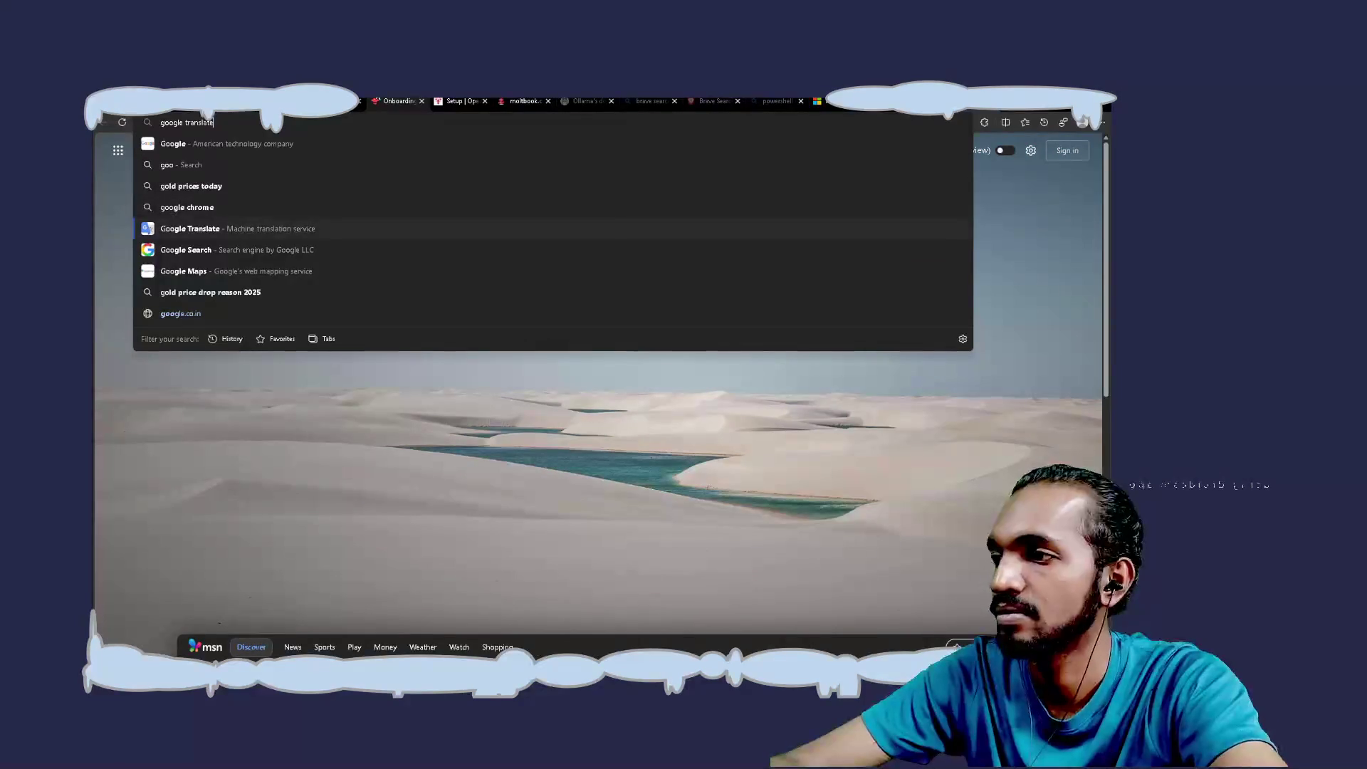
{"action": "key", "text": "Down"}
{"action": "key", "text": "Right"}
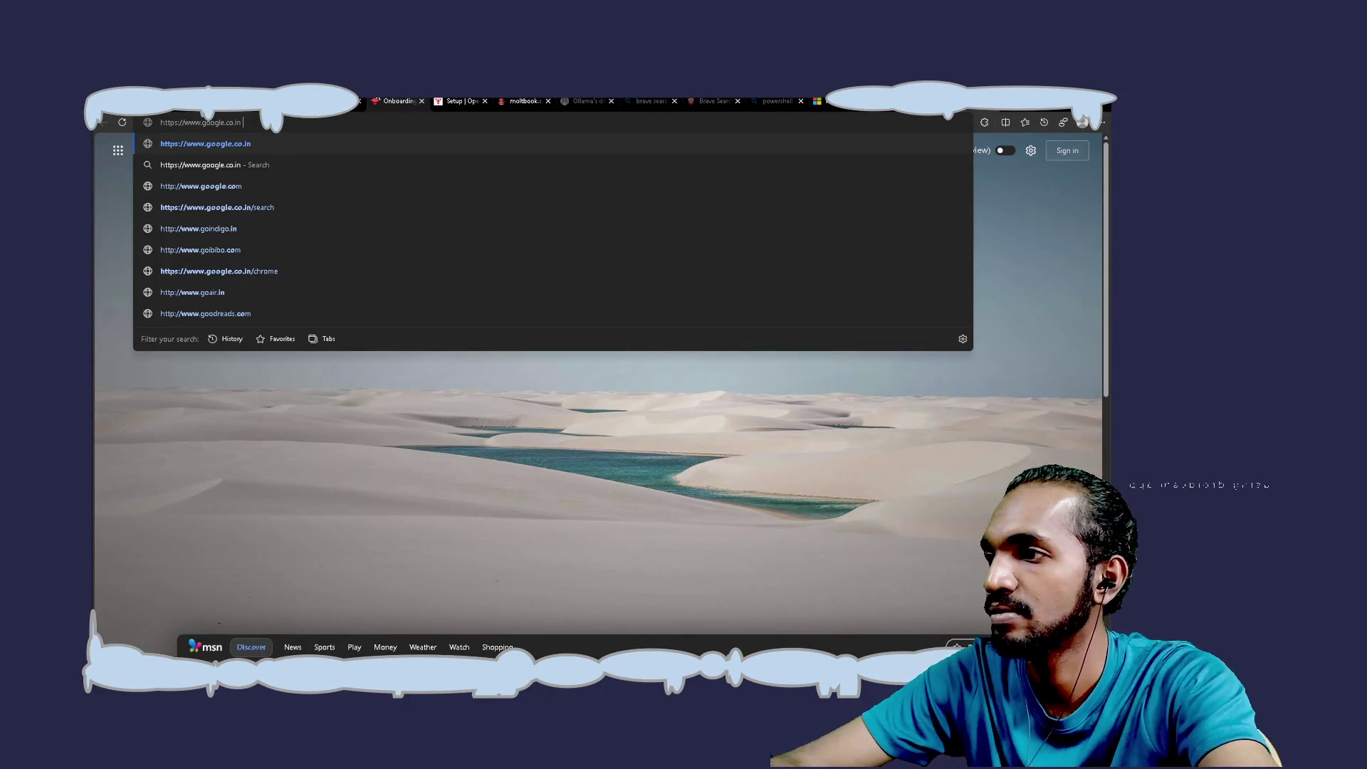
{"action": "key", "text": "Down"}
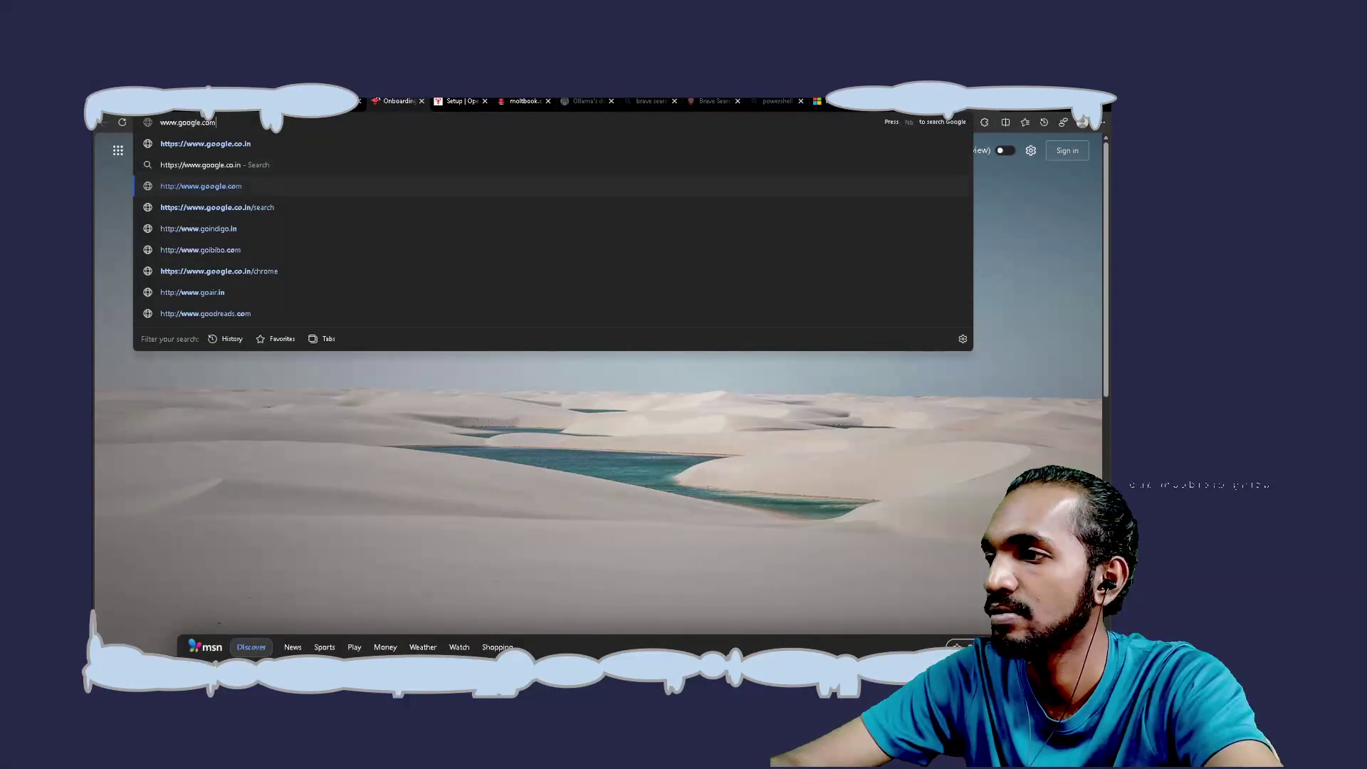
Enter the Google search 'site:docs.openclaw.ai local gateway remote' without running it
{"action": "key", "text": "Tab"}
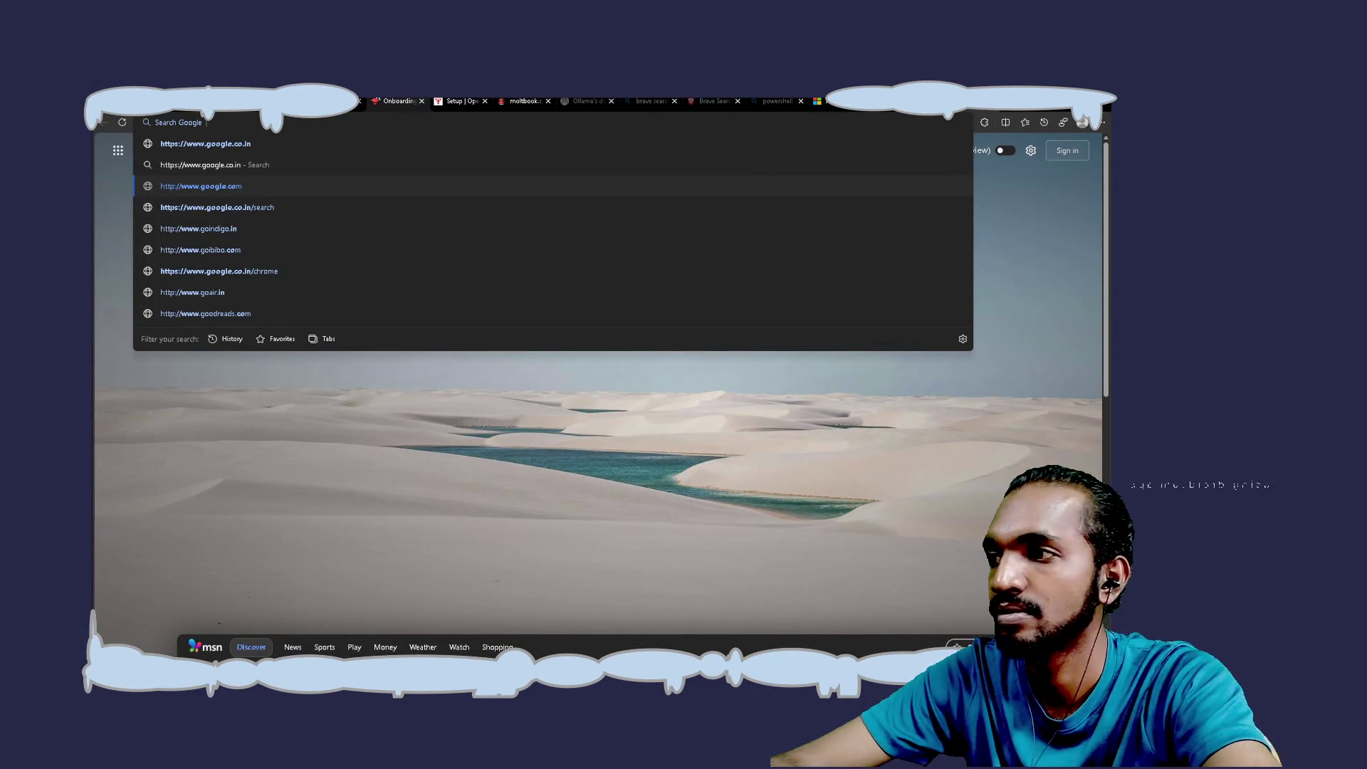
{"action": "type", "text": "site:docs."}
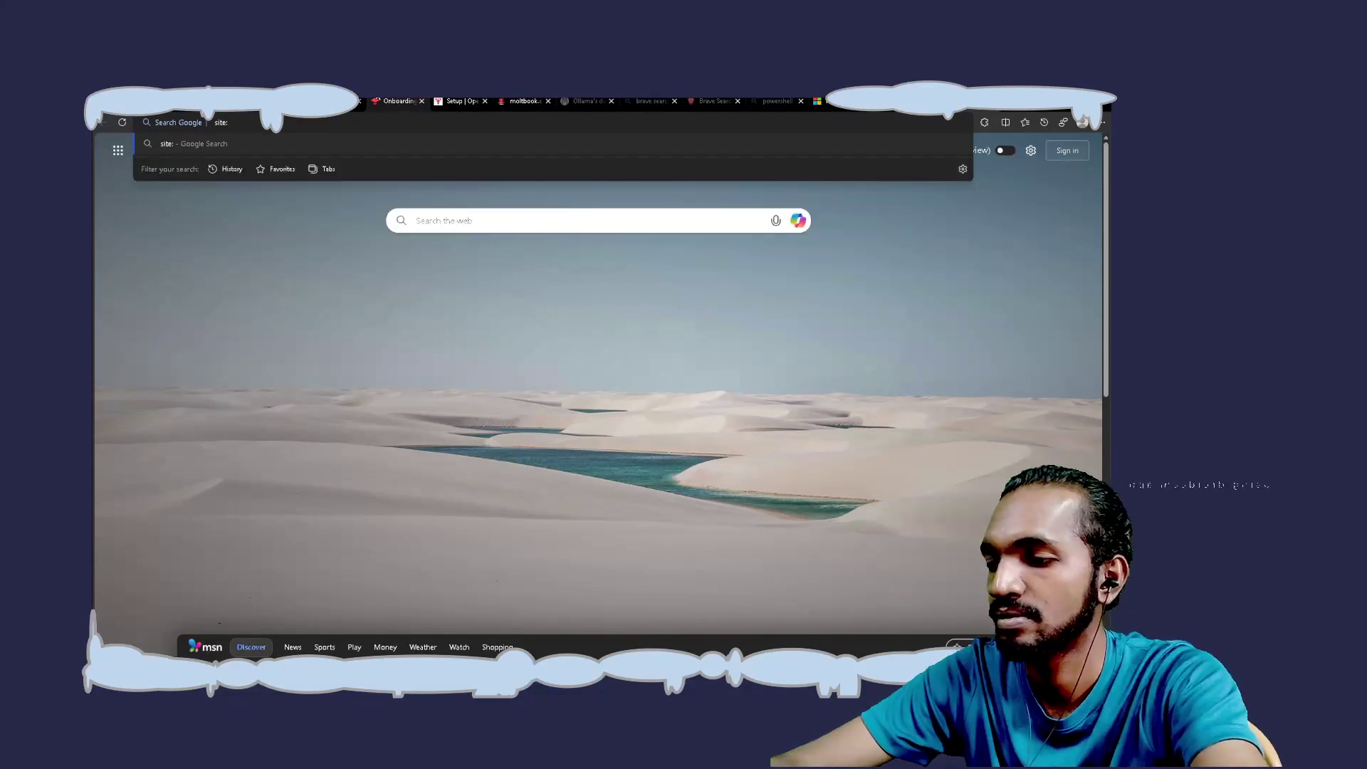
{"action": "type", "text": "open"}
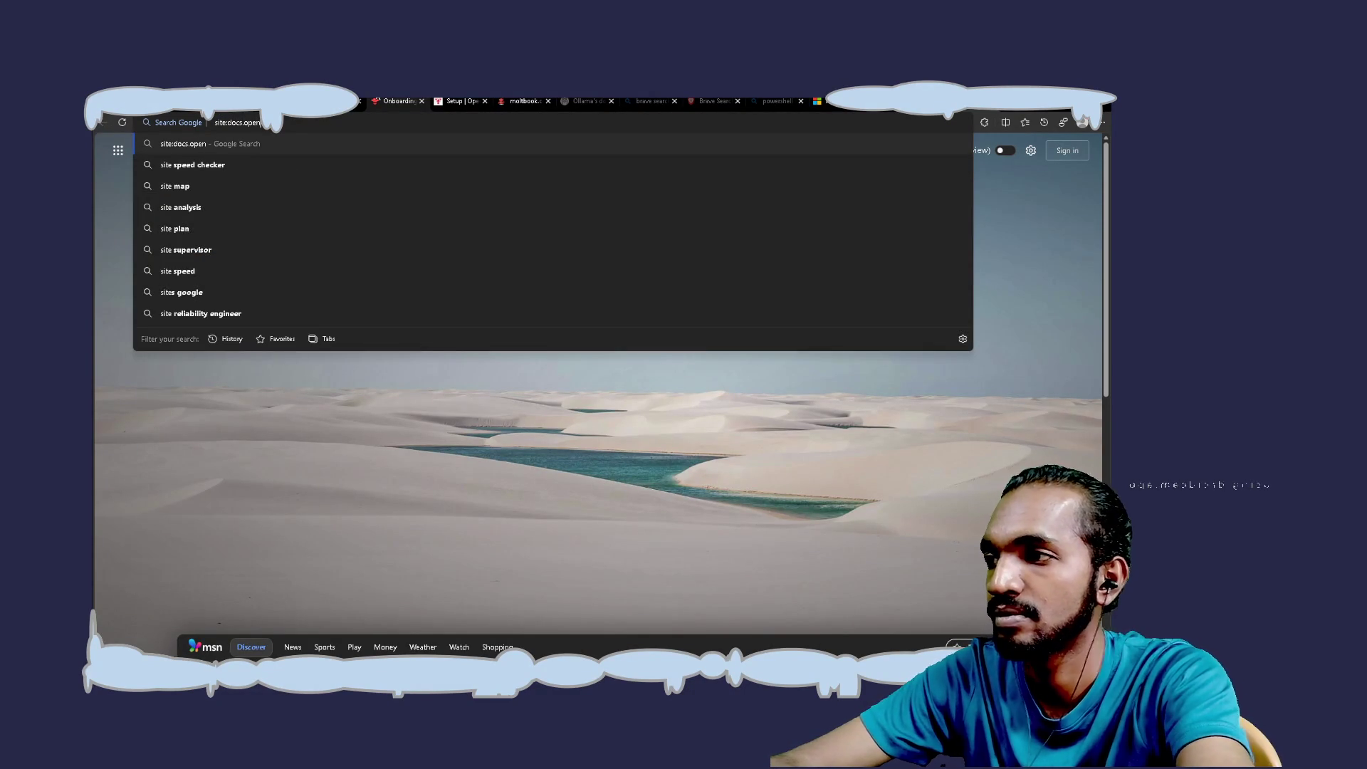
{"action": "type", "text": "claw.a"}
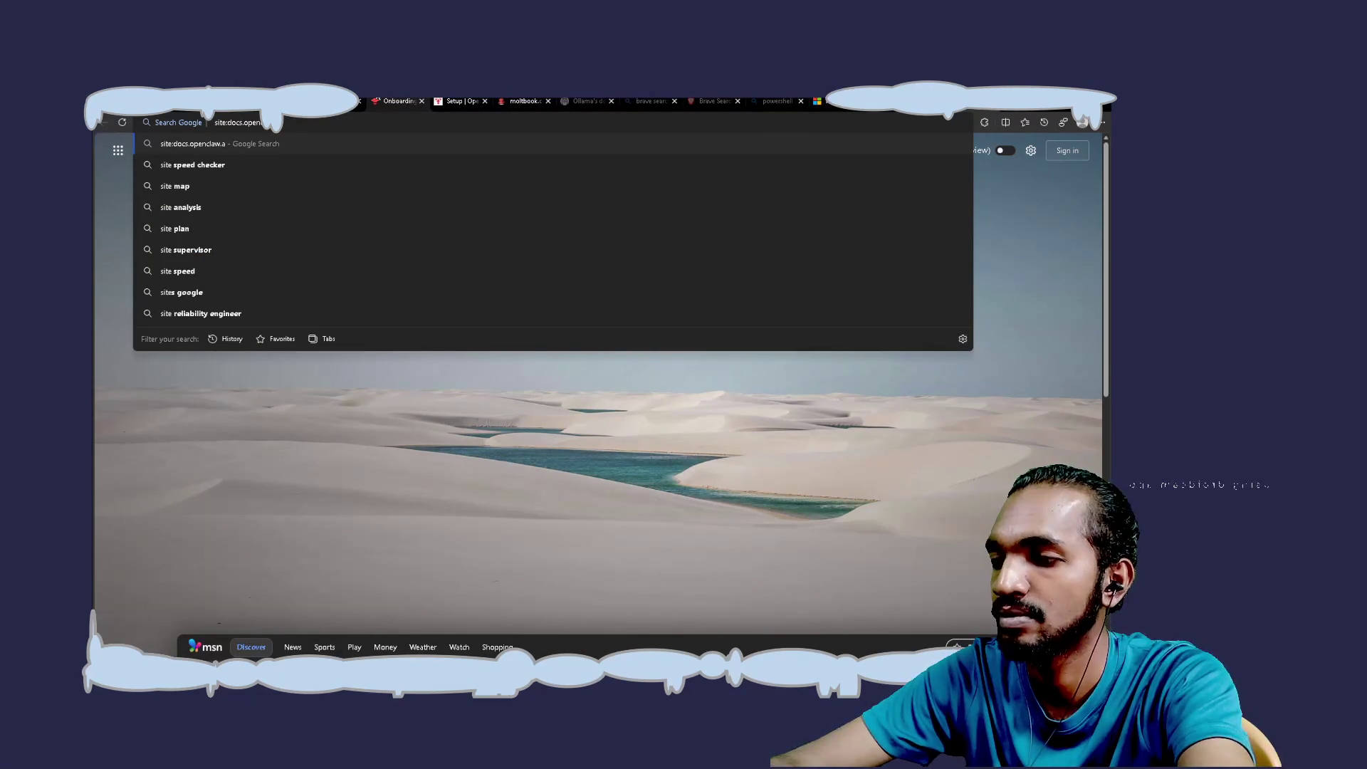
{"action": "type", "text": "i o"}
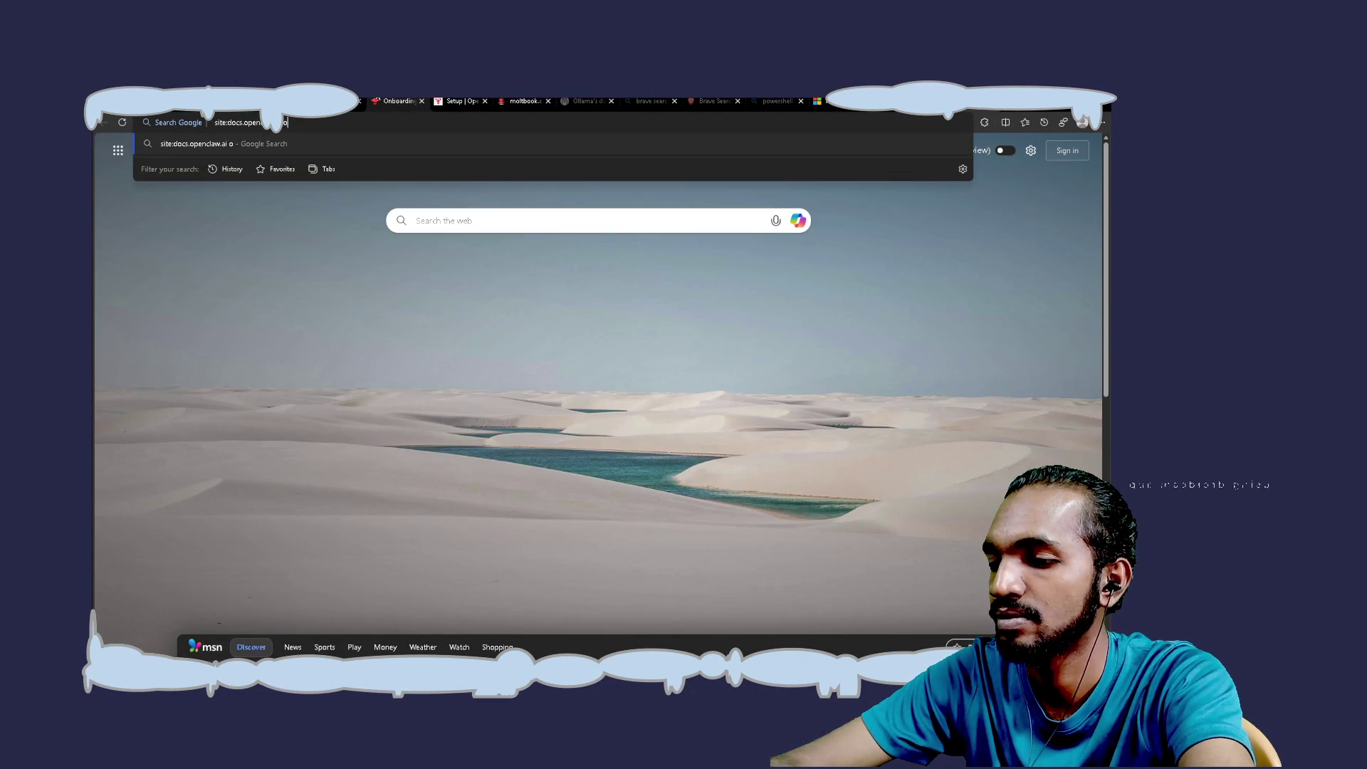
{"action": "key", "text": "BackSpace"}
{"action": "type", "text": "l"}
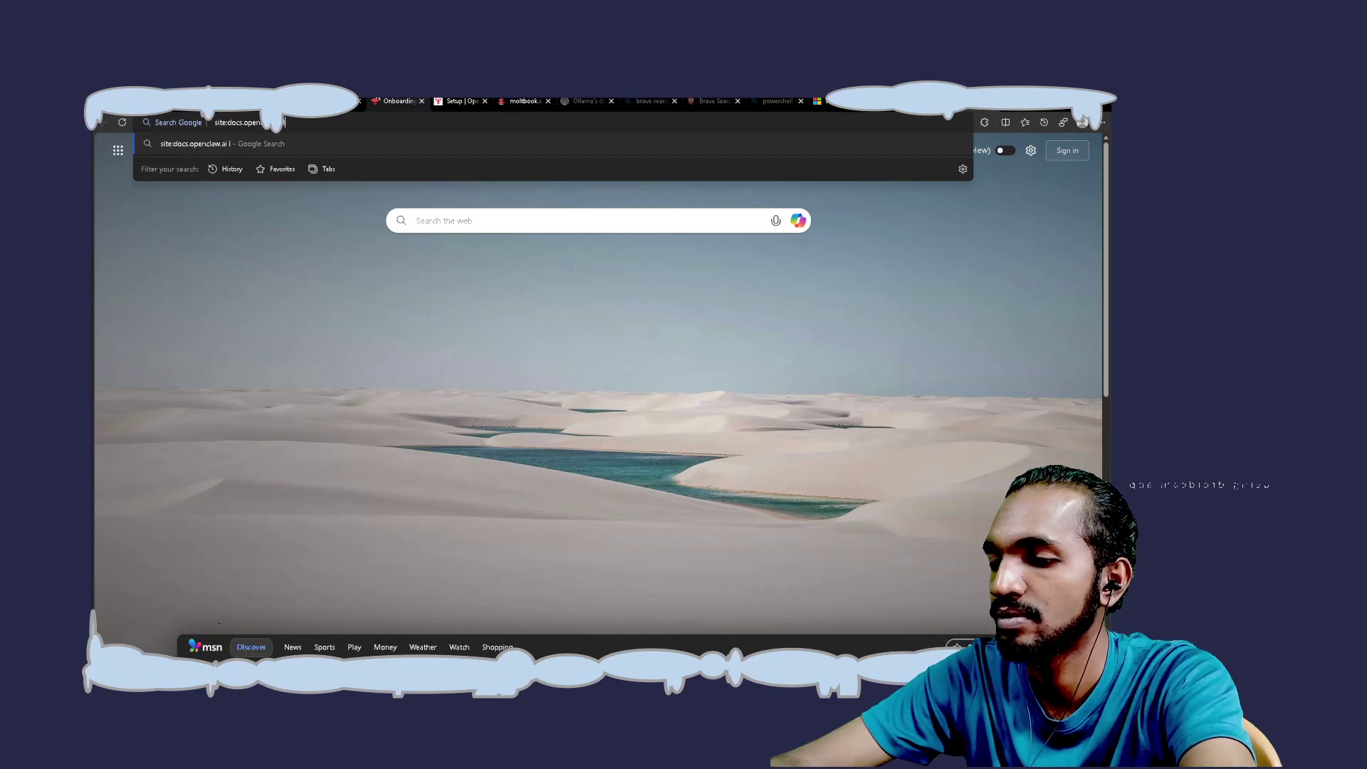
{"action": "type", "text": "ocalgate"}
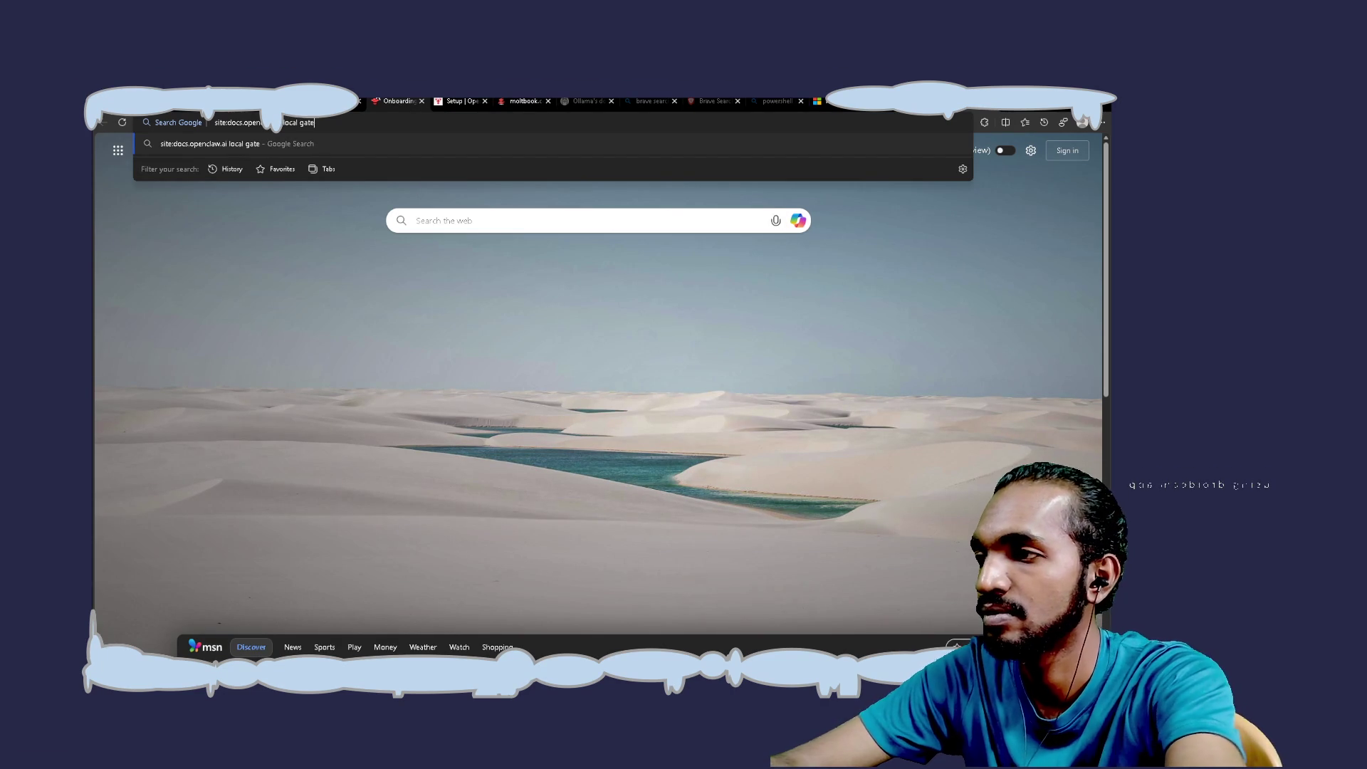
{"action": "type", "text": "way remote"}
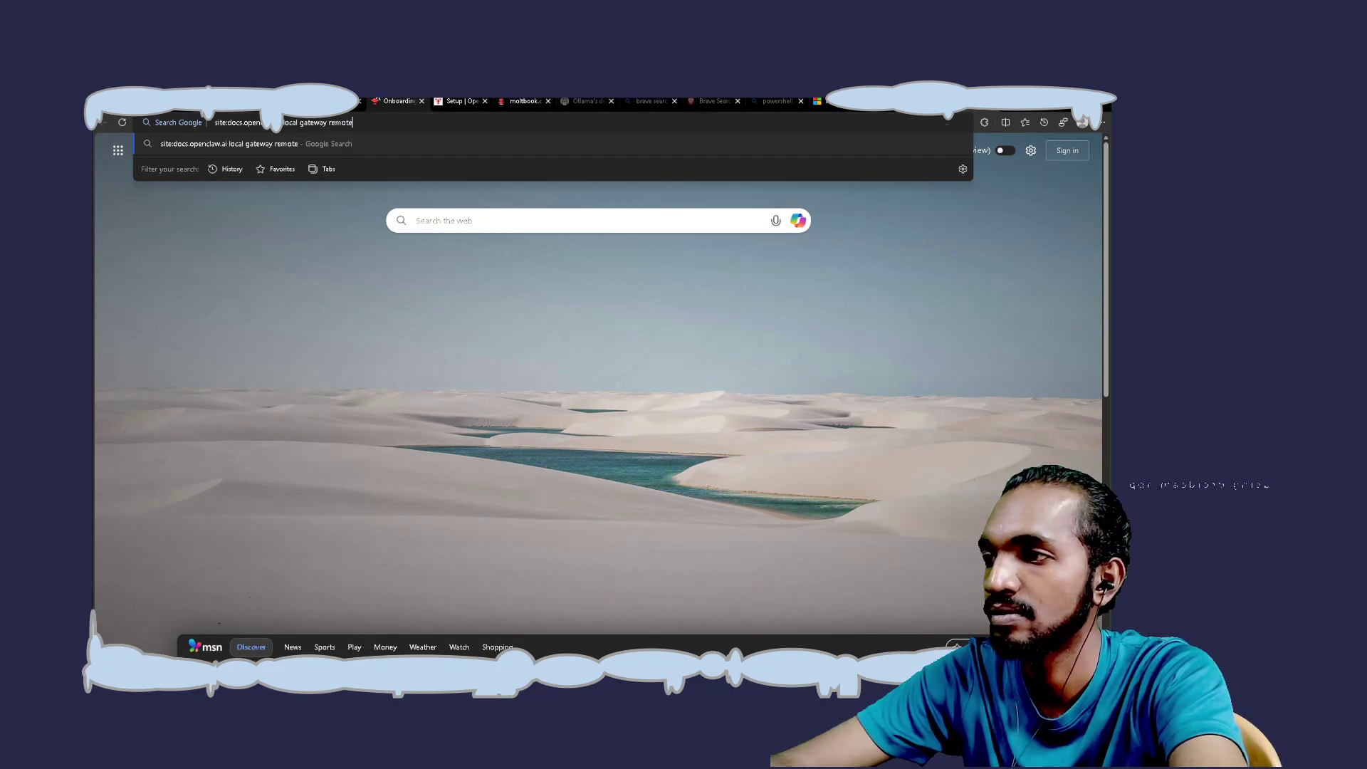